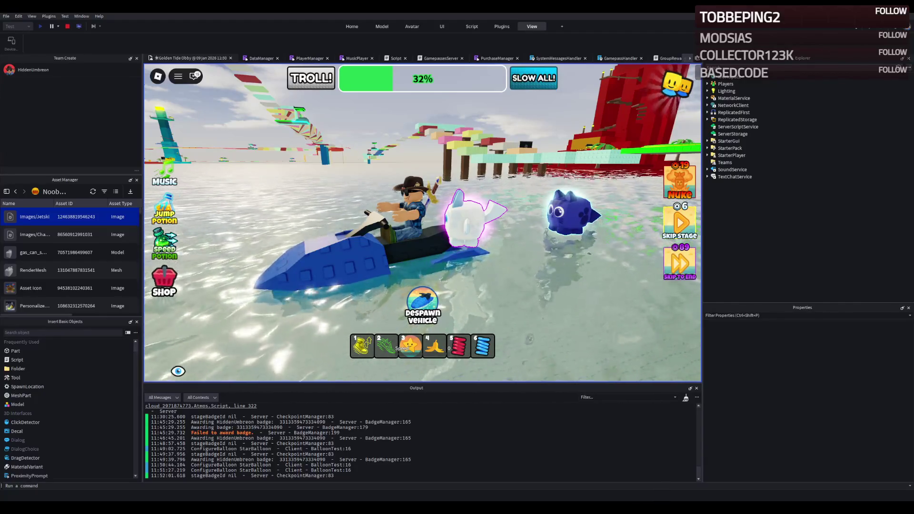
Steer the jetski left and right across the water, then stop the playtest.
{"action": "key", "text": "a"}
{"action": "key", "text": "d"}
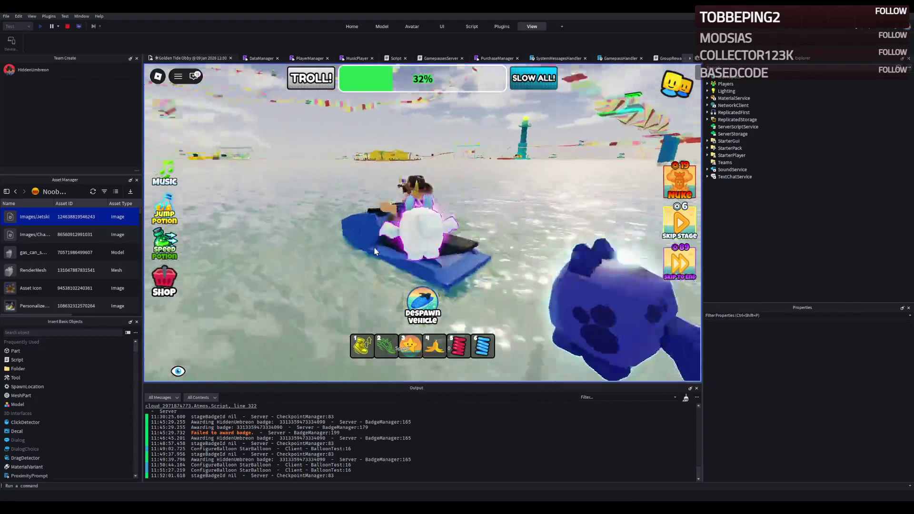
{"action": "left_click", "coordinate": [67, 27]}
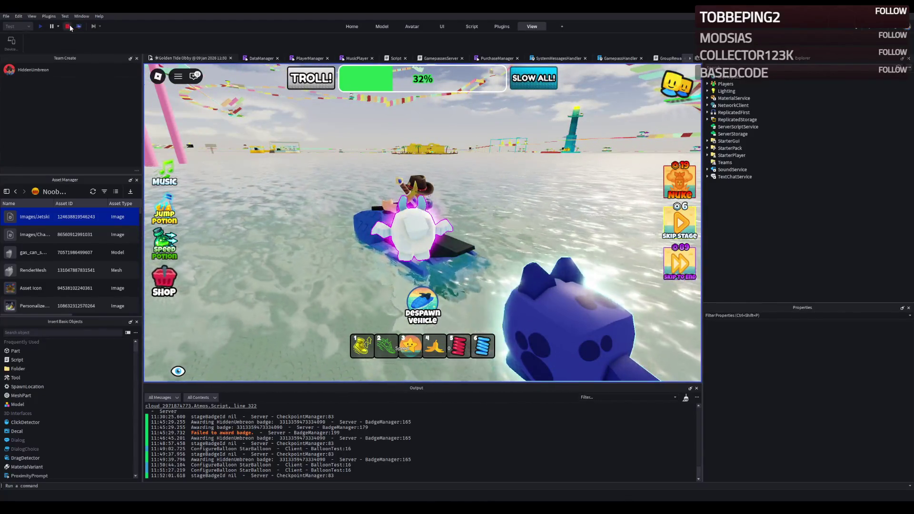
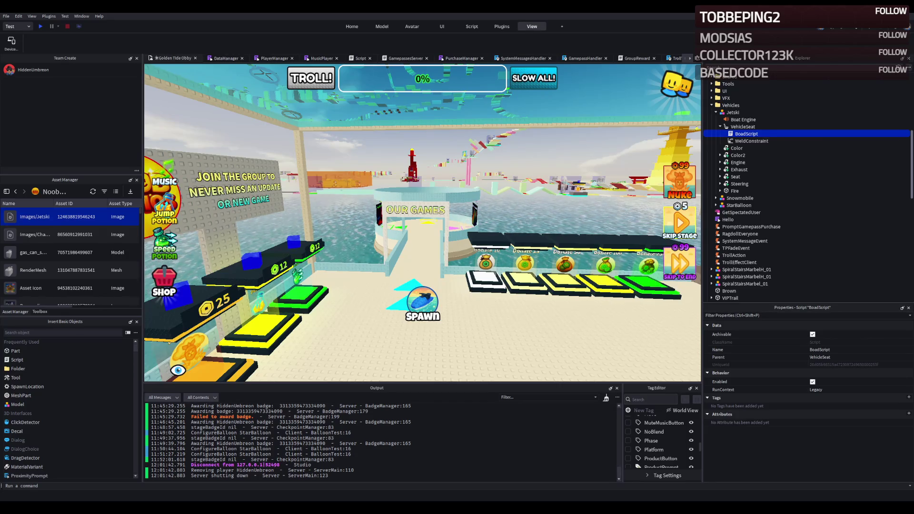
Scroll the viewport camera toward the obby's spawn area.
{"action": "scroll", "coordinate": [378, 222], "scroll_direction": "up", "scroll_amount": 3}
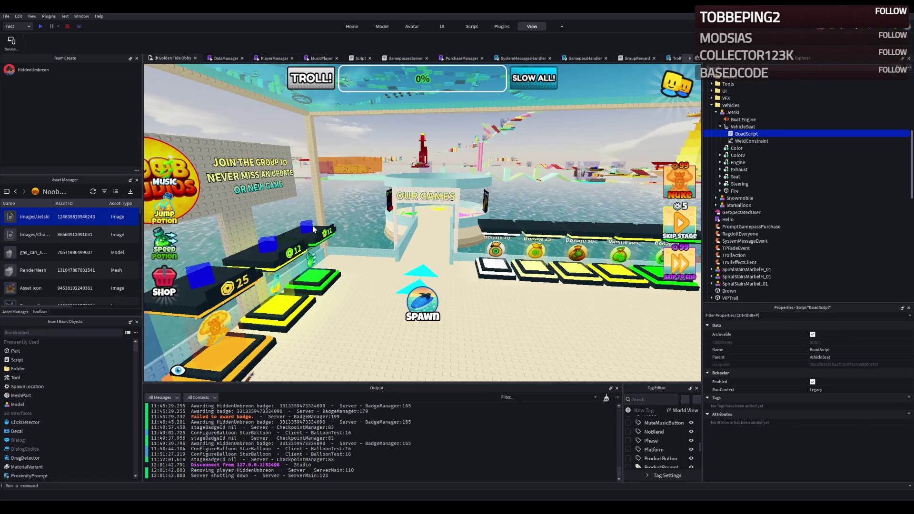
{"action": "scroll", "coordinate": [366, 209], "scroll_direction": "up", "scroll_amount": 1}
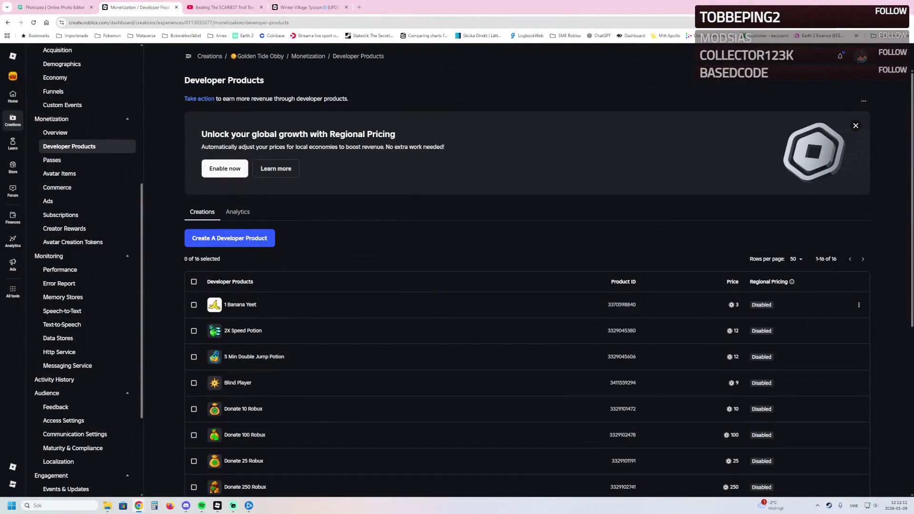
Check the Nuke developer product's 19 Robux price, then return to the Studio playtest.
{"action": "scroll", "coordinate": [243, 259], "scroll_direction": "down", "scroll_amount": 2}
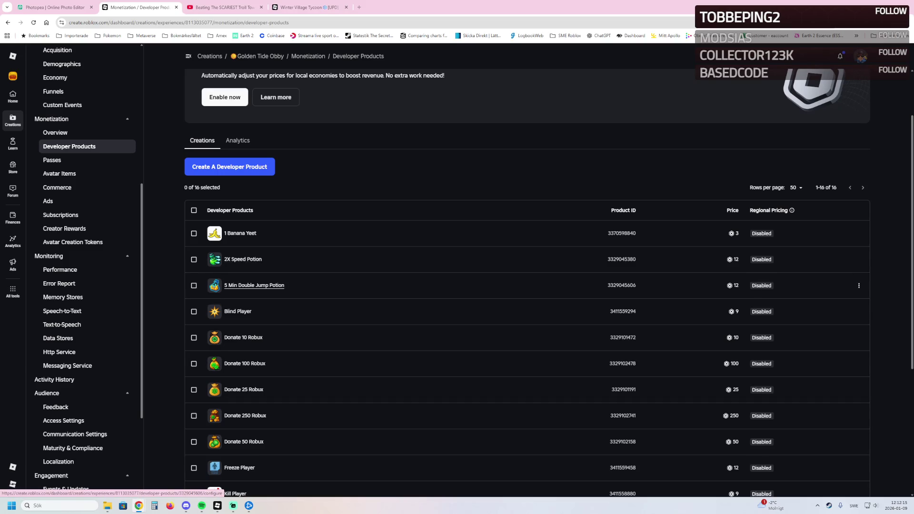
{"action": "scroll", "coordinate": [245, 361], "scroll_direction": "down", "scroll_amount": 1}
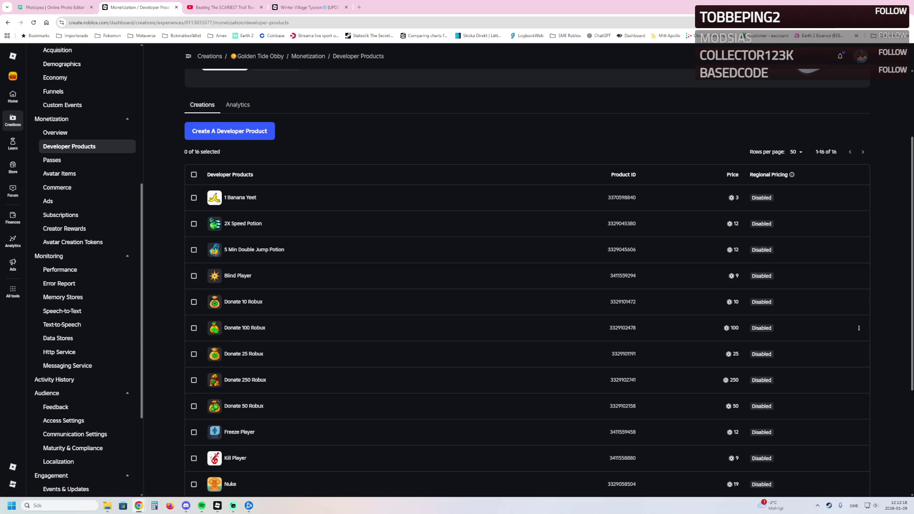
{"action": "scroll", "coordinate": [245, 379], "scroll_direction": "down", "scroll_amount": 2}
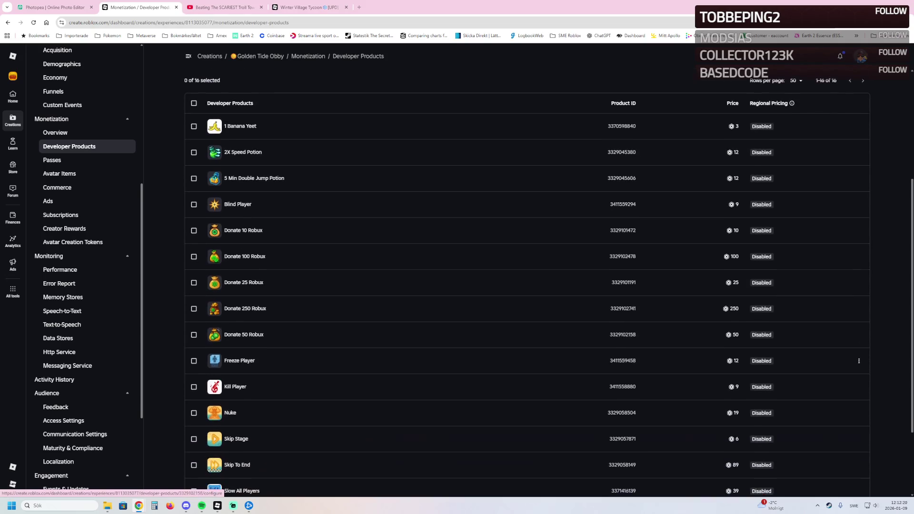
{"action": "left_click", "coordinate": [230, 413]}
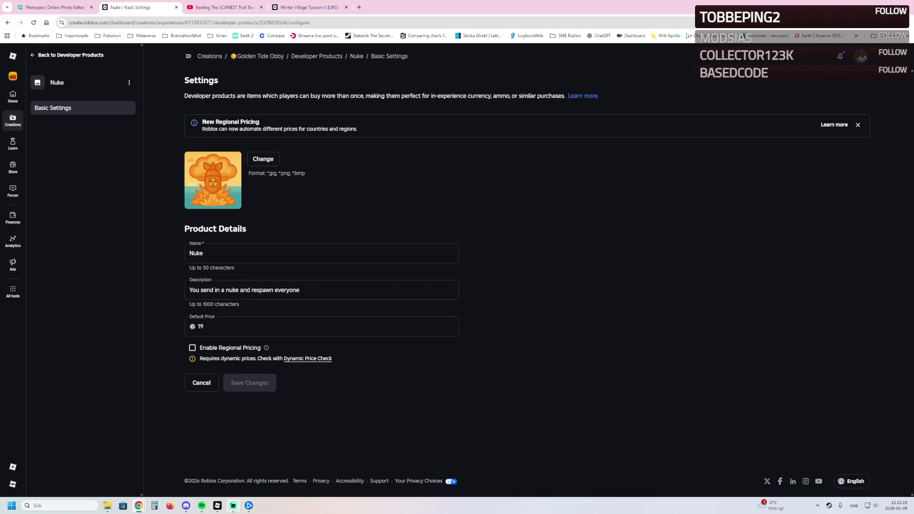
{"action": "mouse_move", "coordinate": [217, 505]}
{"action": "left_click", "coordinate": [217, 469]}
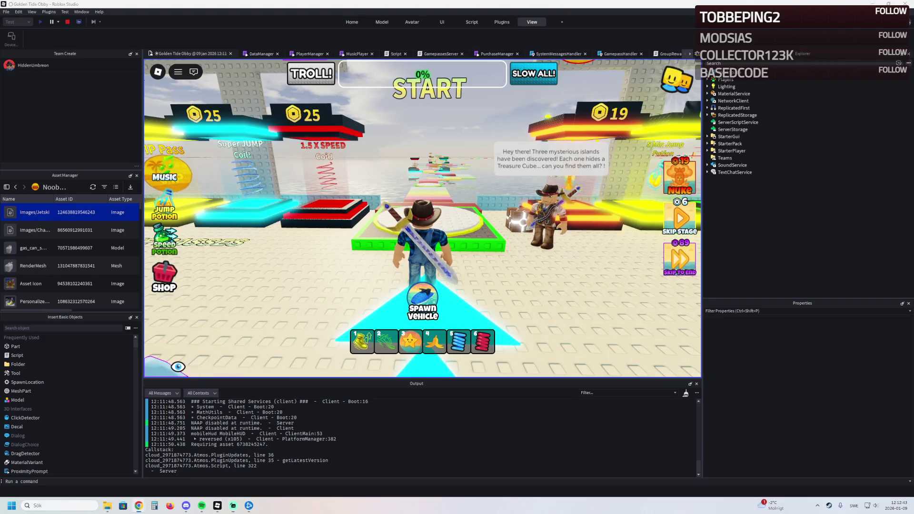
{"action": "left_click", "coordinate": [399, 216]}
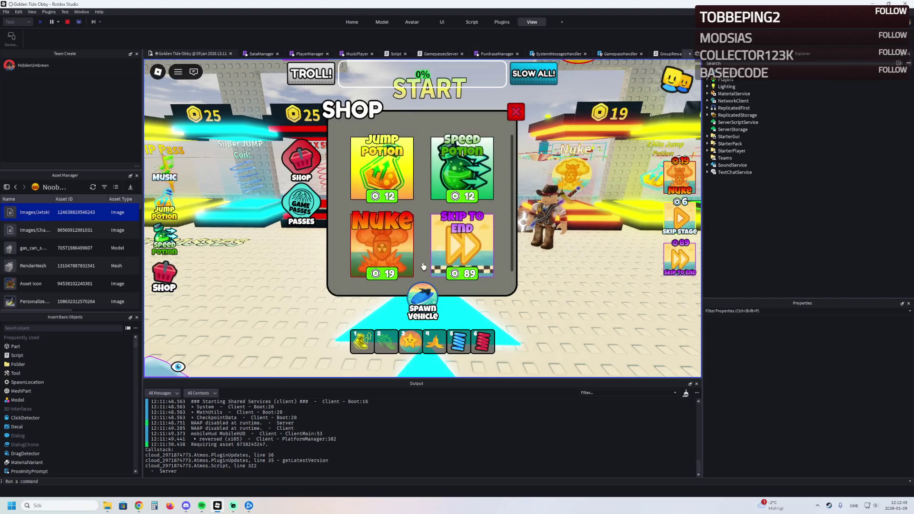
{"action": "left_click", "coordinate": [308, 208]}
{"action": "scroll", "coordinate": [419, 223], "scroll_direction": "down", "scroll_amount": 2}
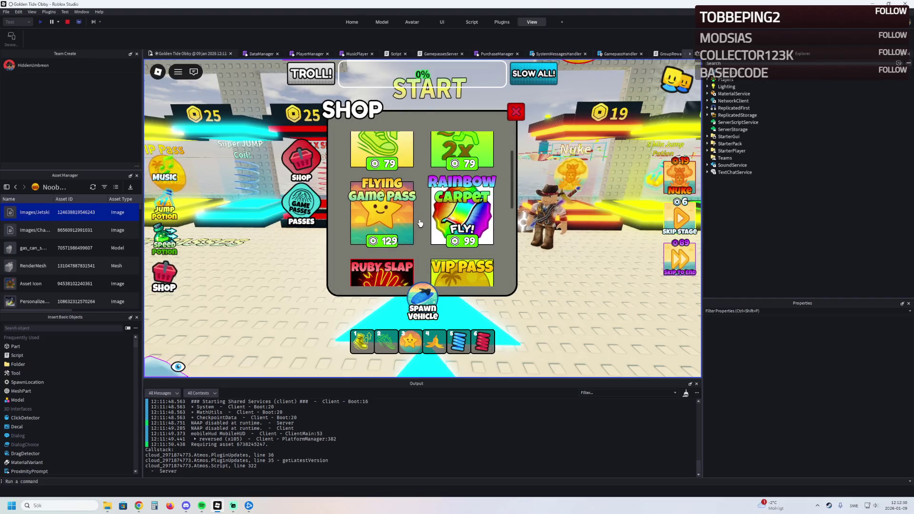
{"action": "scroll", "coordinate": [420, 222], "scroll_direction": "down", "scroll_amount": 6}
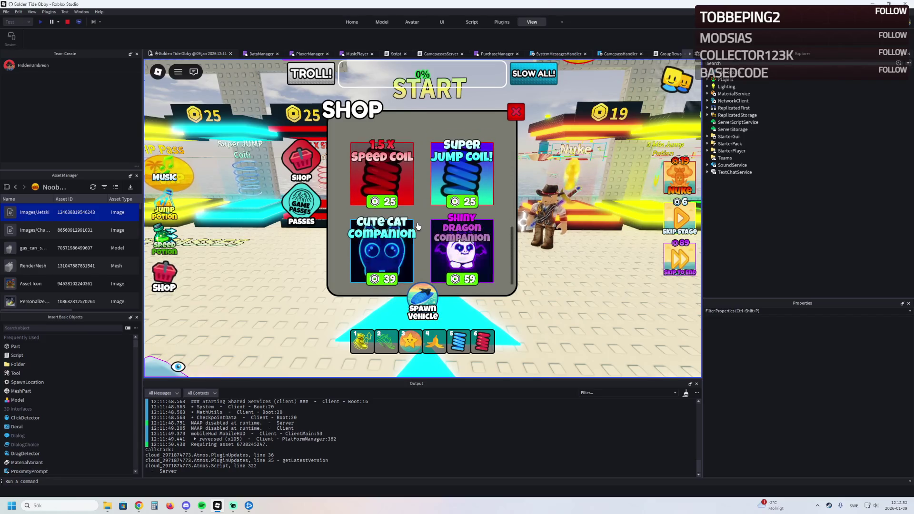
{"action": "scroll", "coordinate": [420, 231], "scroll_direction": "up", "scroll_amount": 2}
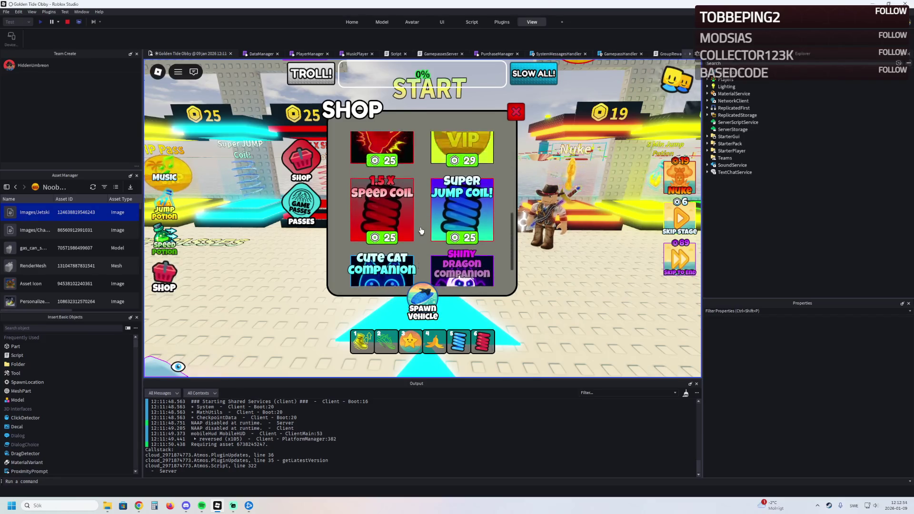
{"action": "scroll", "coordinate": [422, 236], "scroll_direction": "down", "scroll_amount": 2}
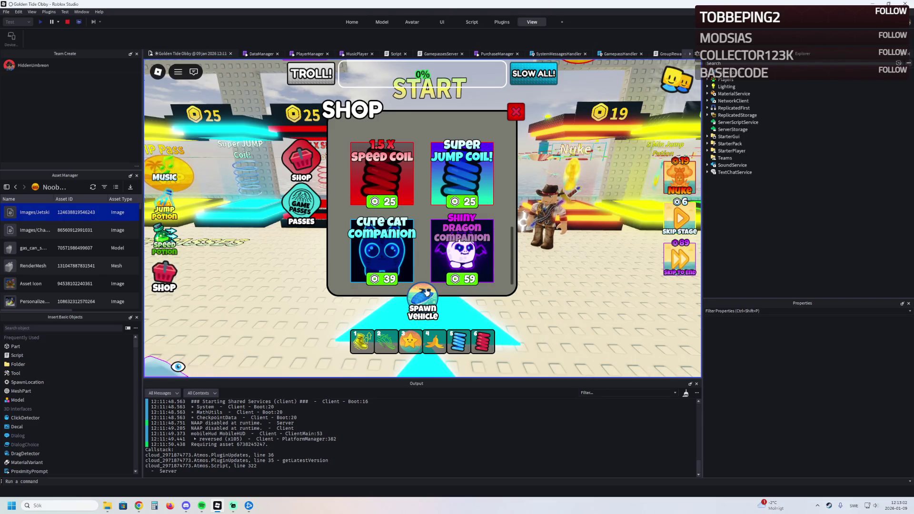
{"action": "scroll", "coordinate": [415, 276], "scroll_direction": "up", "scroll_amount": 5}
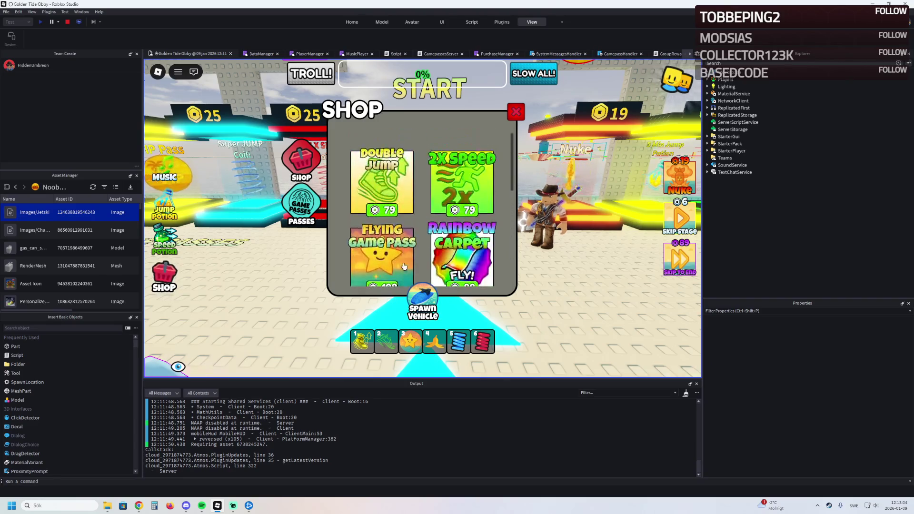
{"action": "left_click", "coordinate": [516, 112]}
{"action": "key", "text": "w"}
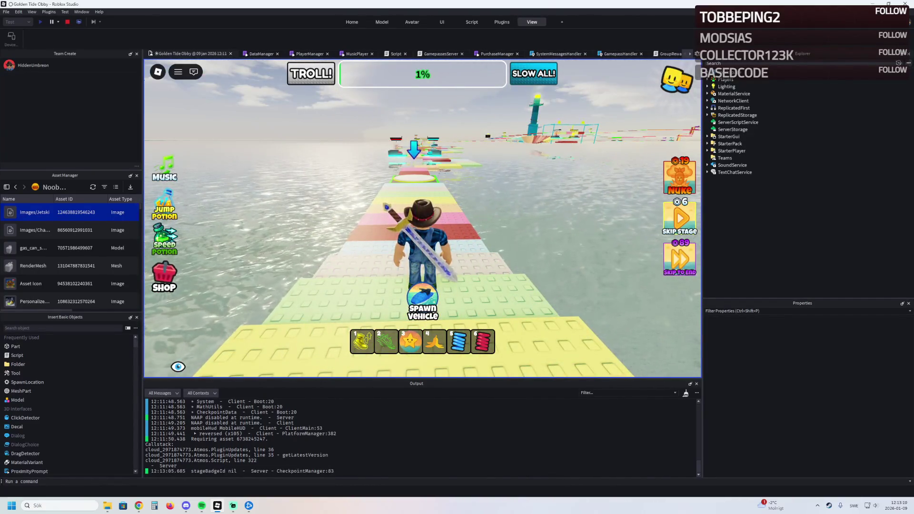
Stop the running Golden Tide Obby test to get back to editing.
{"action": "left_click", "coordinate": [67, 21]}
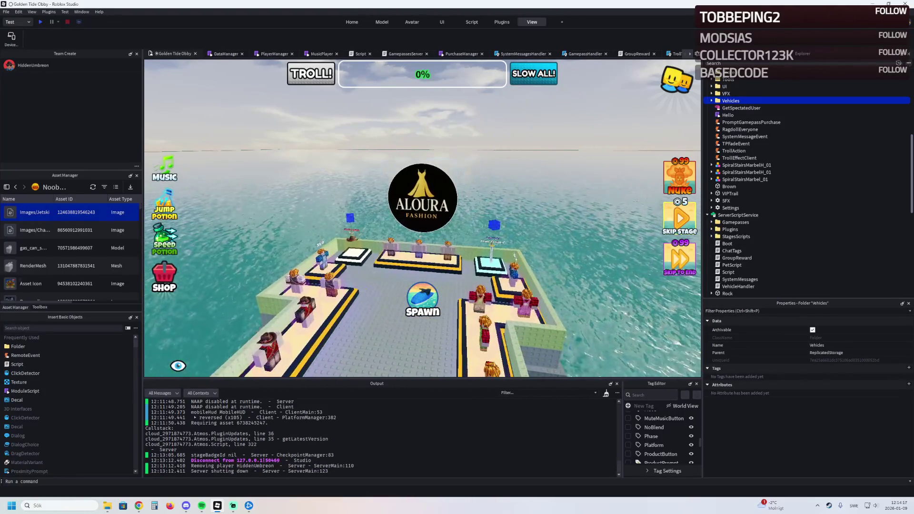
Find and select the HUD's Shop frame in Explorer, collapsing GuisVisiblity and Interface.
{"action": "scroll", "coordinate": [785, 222], "scroll_direction": "down", "scroll_amount": 5}
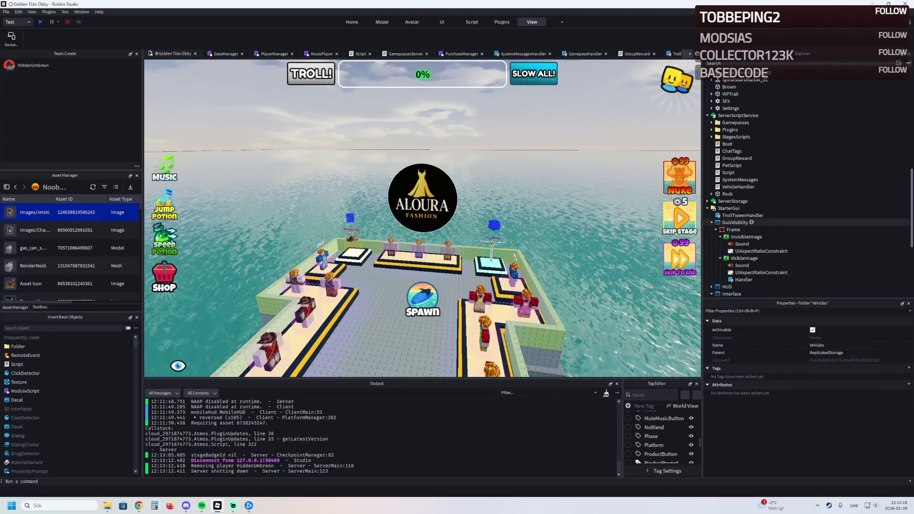
{"action": "left_click", "coordinate": [712, 222]}
{"action": "left_click", "coordinate": [712, 236]}
{"action": "left_click", "coordinate": [733, 243]}
{"action": "left_click", "coordinate": [711, 236]}
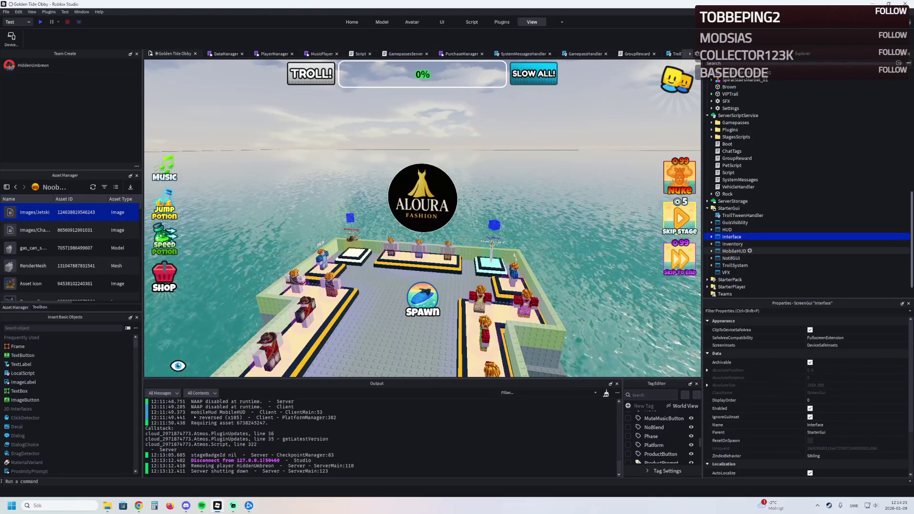
{"action": "left_click", "coordinate": [515, 255]}
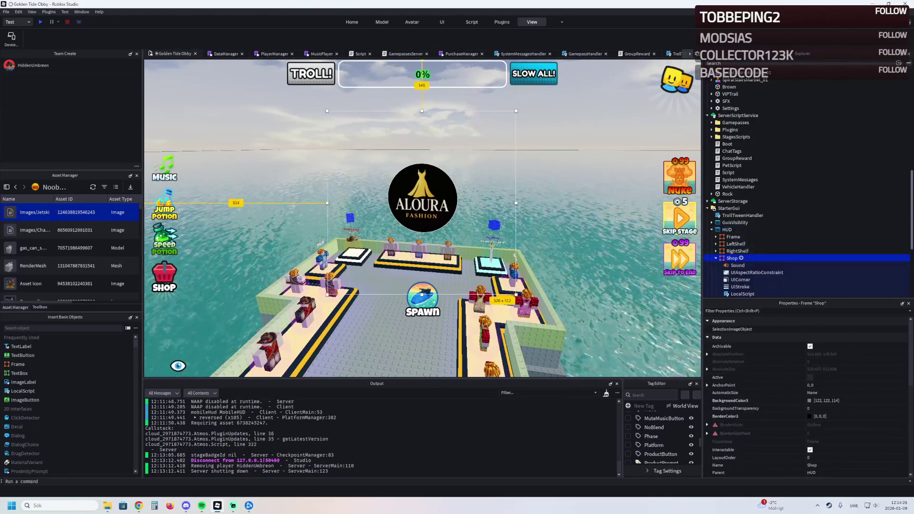
{"action": "left_click", "coordinate": [515, 256]}
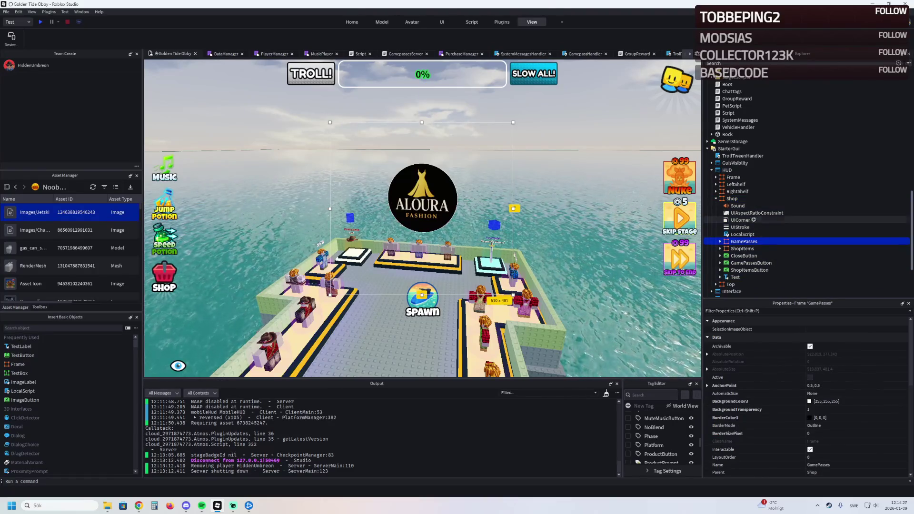
{"action": "left_click", "coordinate": [514, 256]}
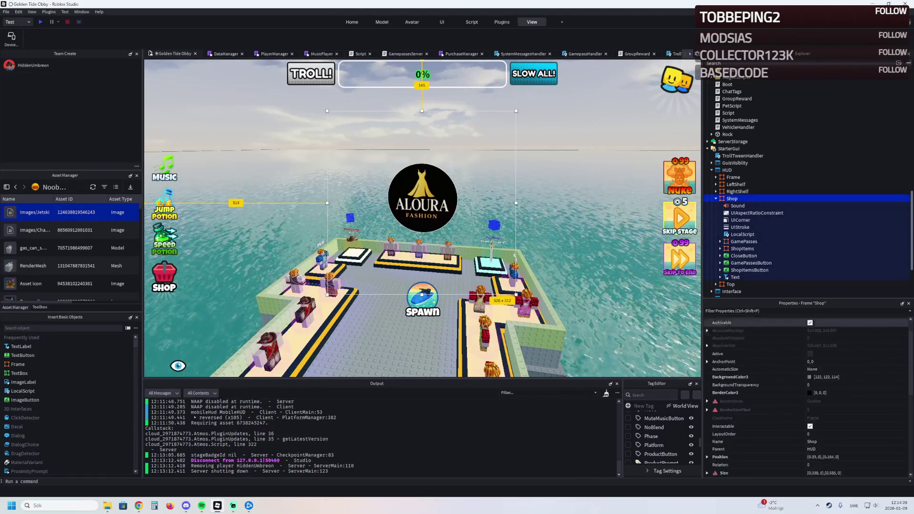
{"action": "scroll", "coordinate": [809, 380], "scroll_direction": "down", "scroll_amount": 5}
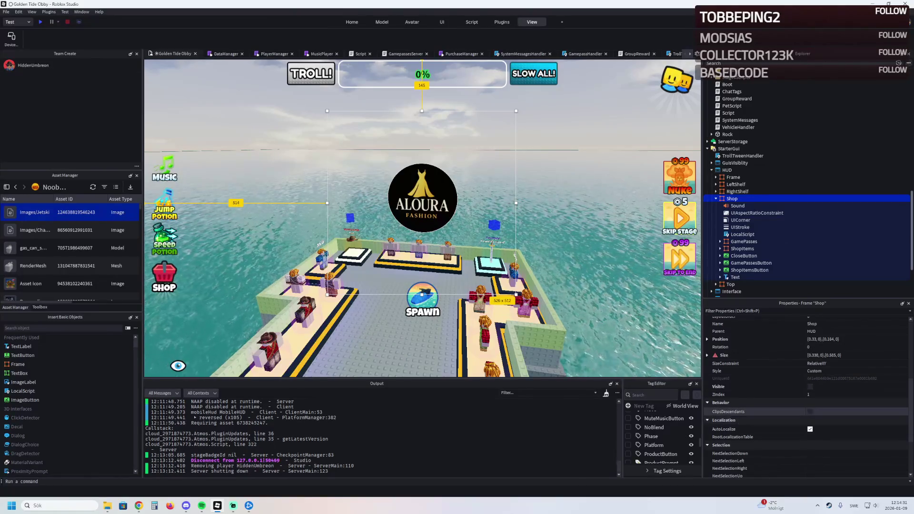
{"action": "scroll", "coordinate": [809, 409], "scroll_direction": "up", "scroll_amount": 4}
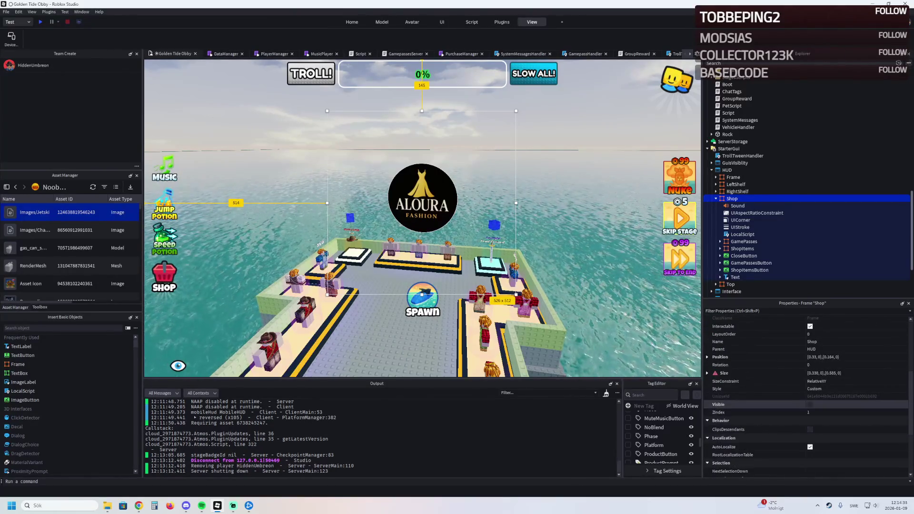
{"action": "scroll", "coordinate": [809, 404], "scroll_direction": "up", "scroll_amount": 5}
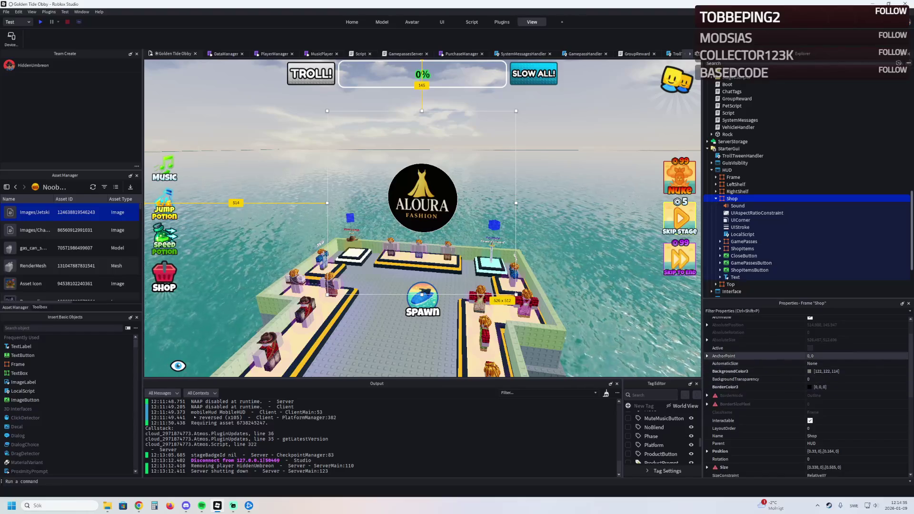
{"action": "scroll", "coordinate": [809, 418], "scroll_direction": "down", "scroll_amount": 2}
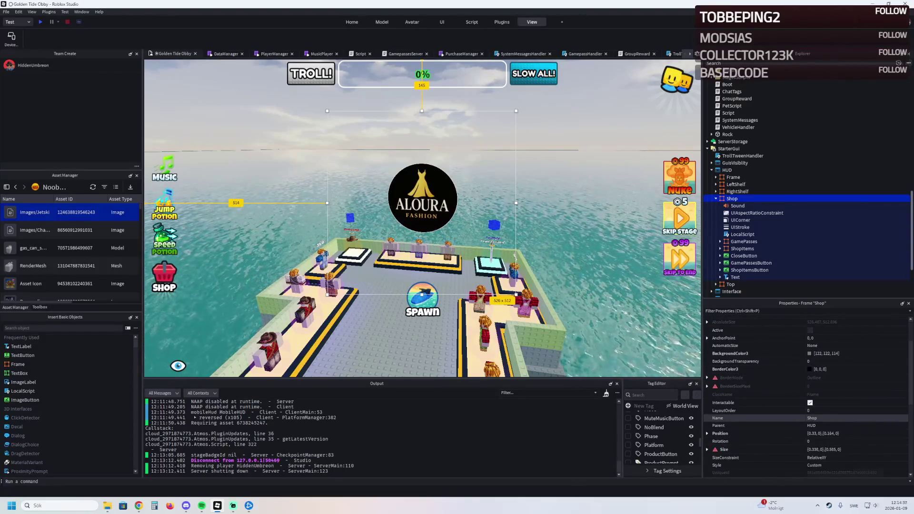
{"action": "scroll", "coordinate": [809, 417], "scroll_direction": "down", "scroll_amount": 2}
Turn on Visible for the Shop frame and its GamePasses list.
{"action": "left_click", "coordinate": [810, 433]}
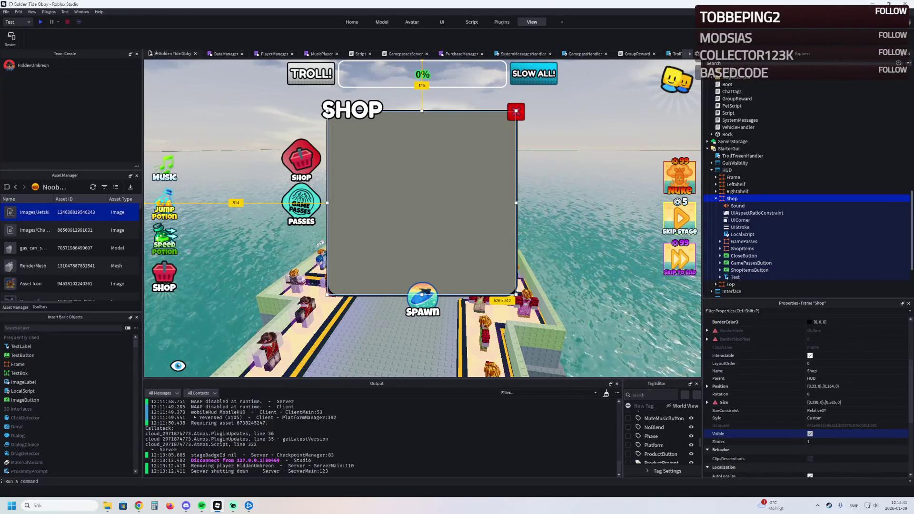
{"action": "left_click", "coordinate": [809, 434]}
{"action": "left_click", "coordinate": [744, 241]}
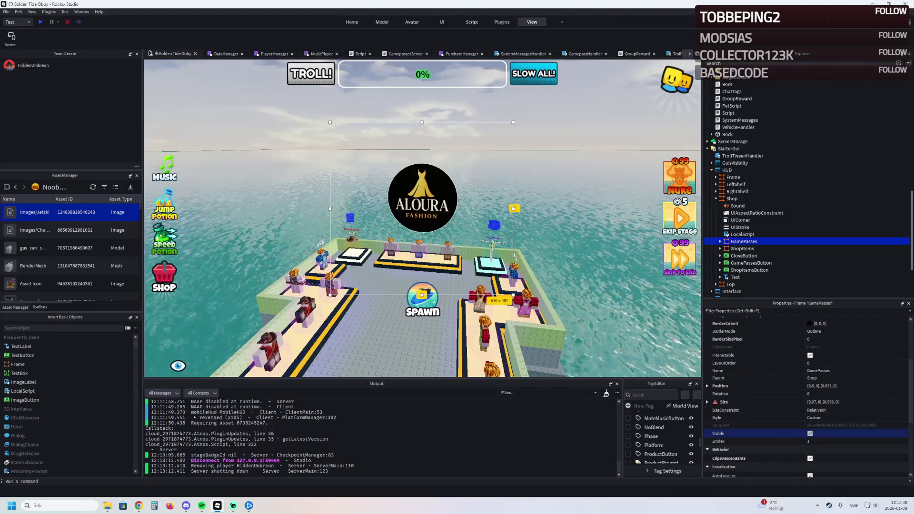
{"action": "left_click", "coordinate": [732, 199]}
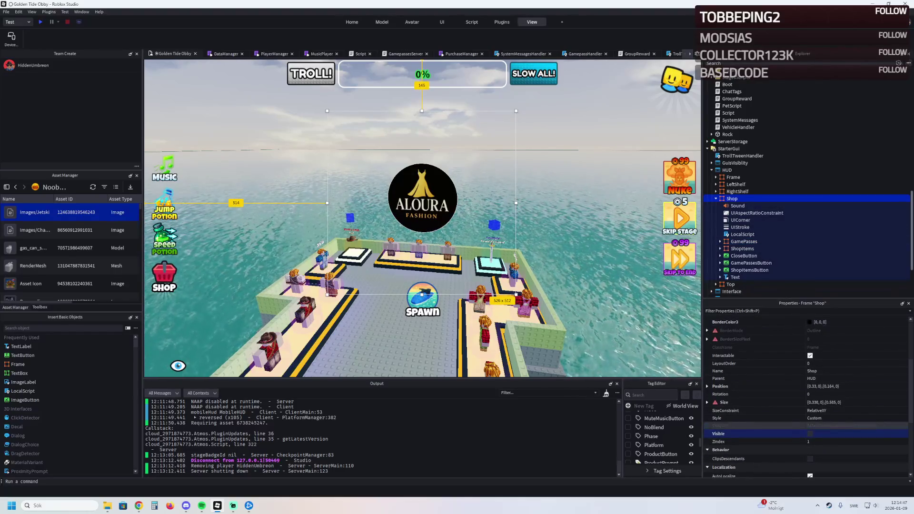
{"action": "left_click", "coordinate": [809, 433]}
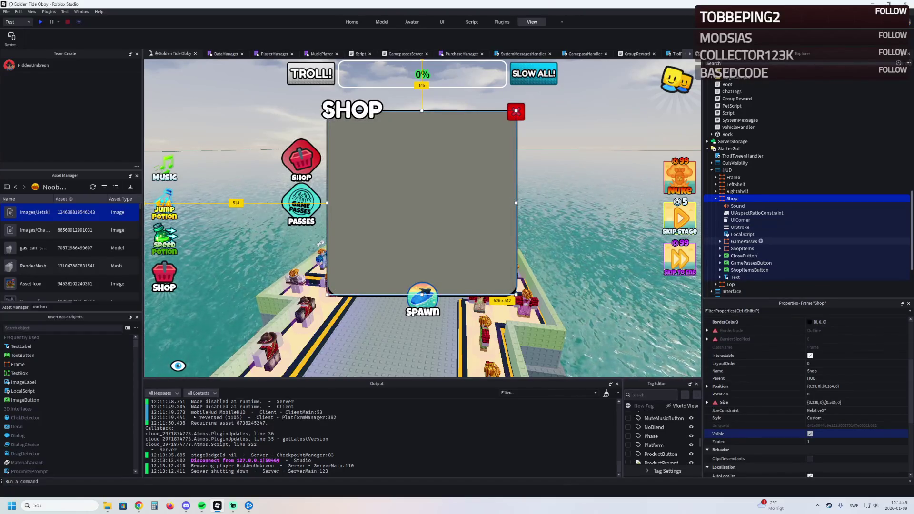
{"action": "left_click", "coordinate": [743, 242]}
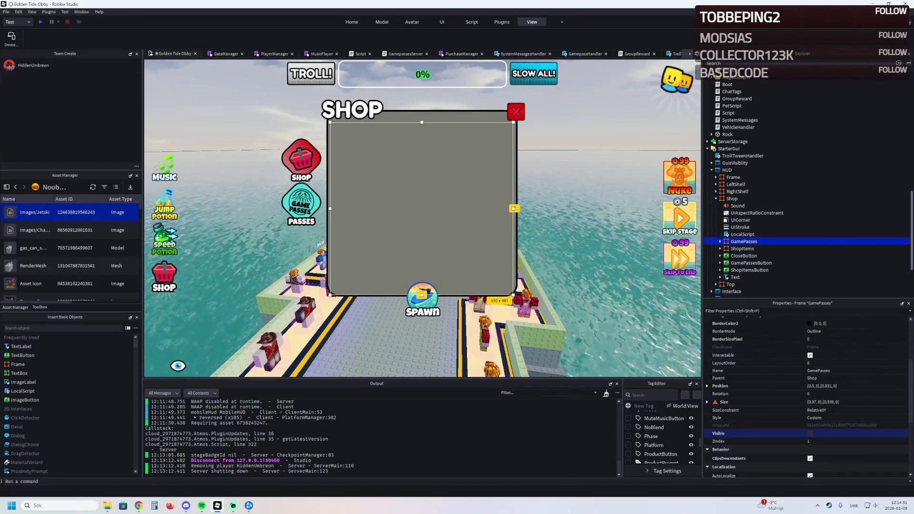
{"action": "left_click", "coordinate": [809, 434]}
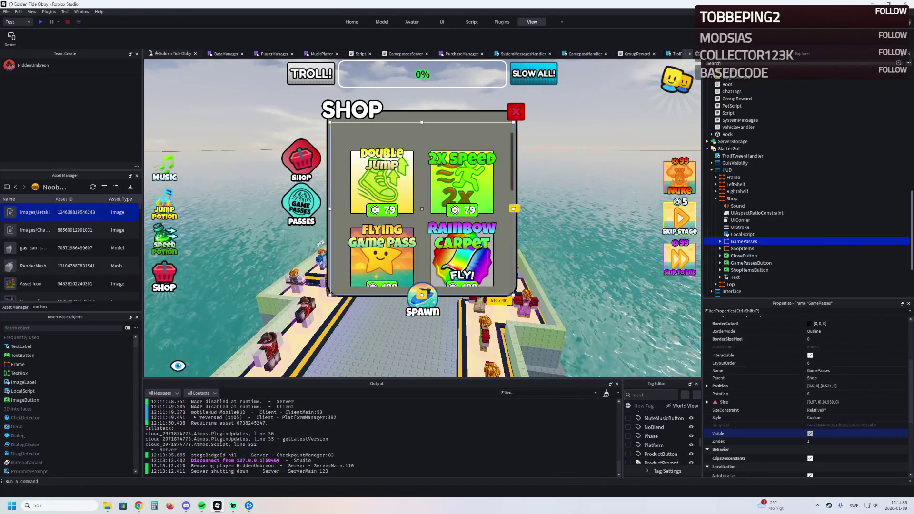
Expand the GamePasses frame and its Items list in Explorer.
{"action": "scroll", "coordinate": [422, 208], "scroll_direction": "down", "scroll_amount": 5}
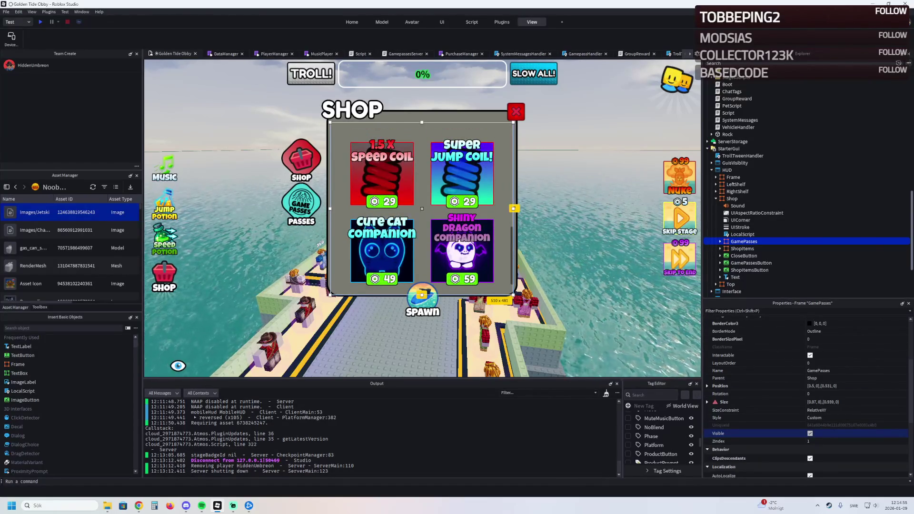
{"action": "double_click", "coordinate": [760, 241]}
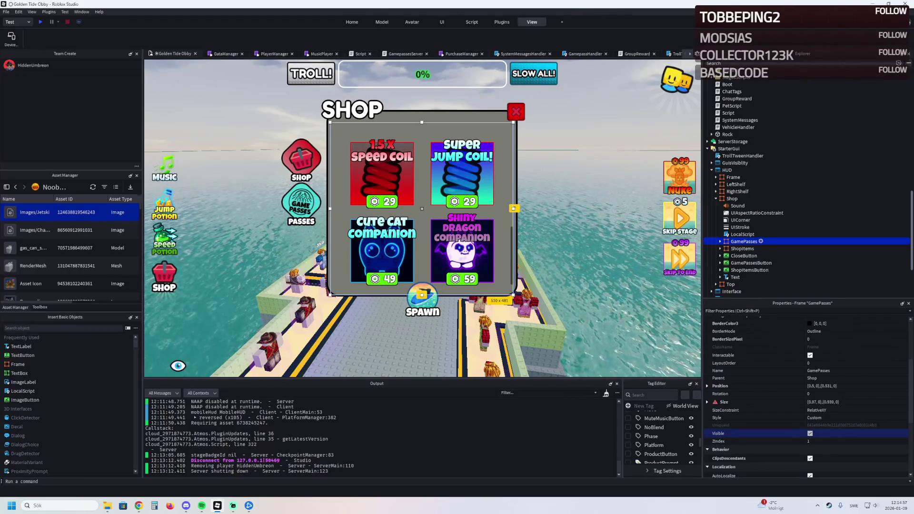
{"action": "double_click", "coordinate": [750, 255]}
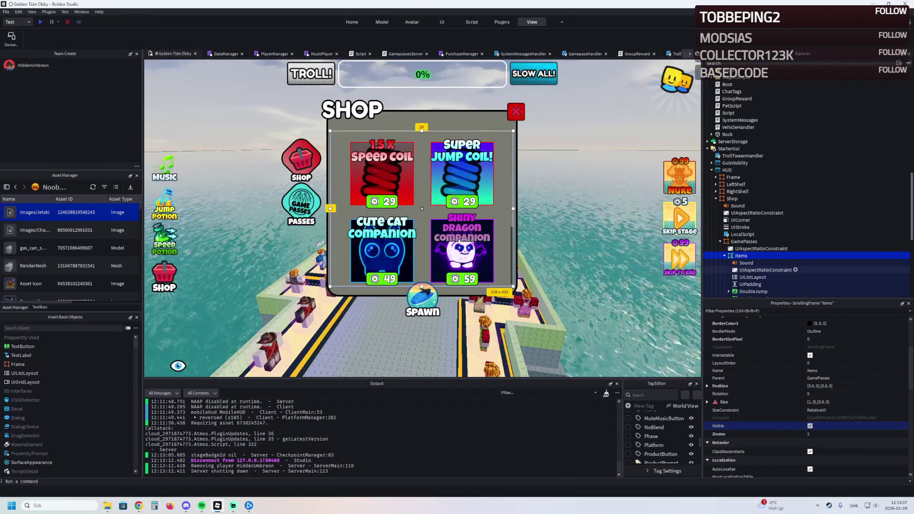
{"action": "scroll", "coordinate": [422, 208], "scroll_direction": "up", "scroll_amount": 10}
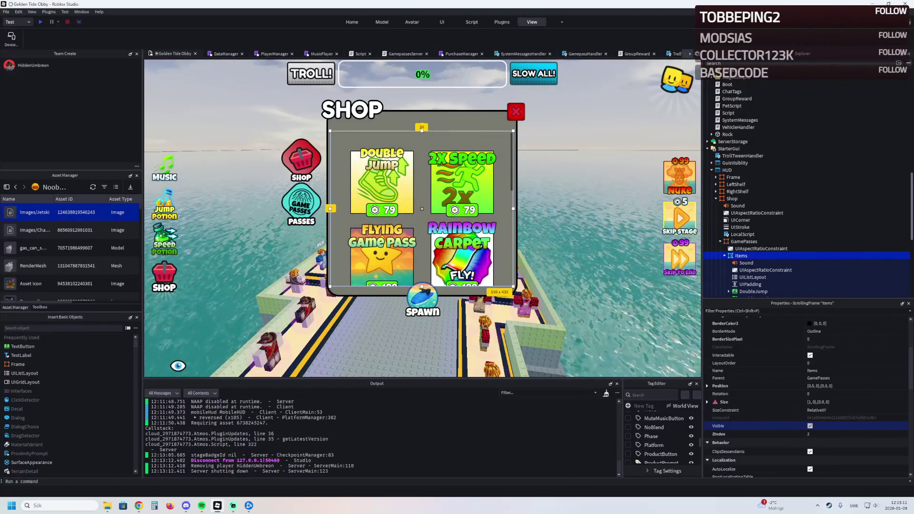
{"action": "scroll", "coordinate": [422, 208], "scroll_direction": "down", "scroll_amount": 2}
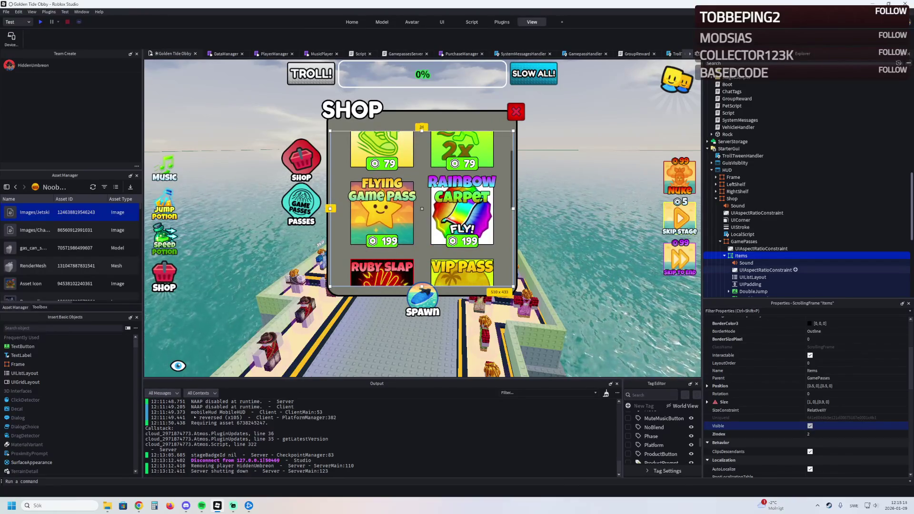
{"action": "scroll", "coordinate": [790, 269], "scroll_direction": "down", "scroll_amount": 2}
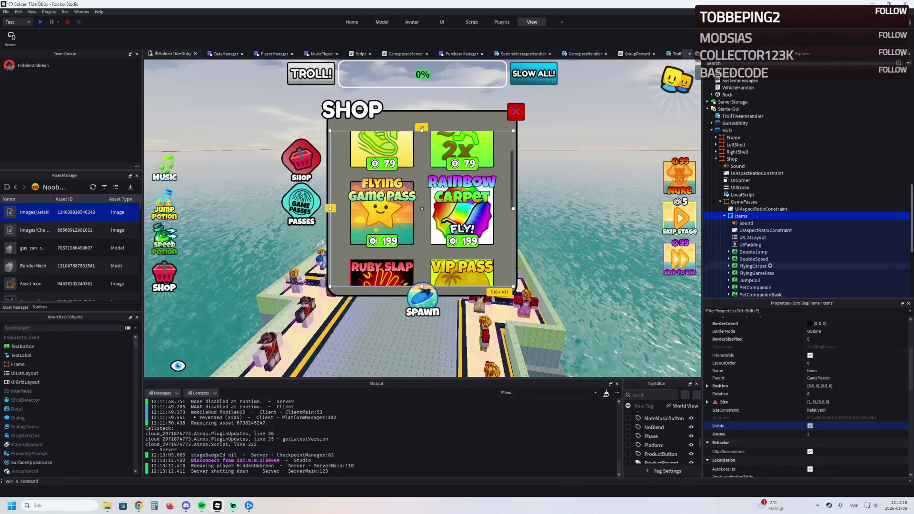
Duplicate the FlyingGamePass tile and rename the copy JetSki.
{"action": "left_click", "coordinate": [762, 273]}
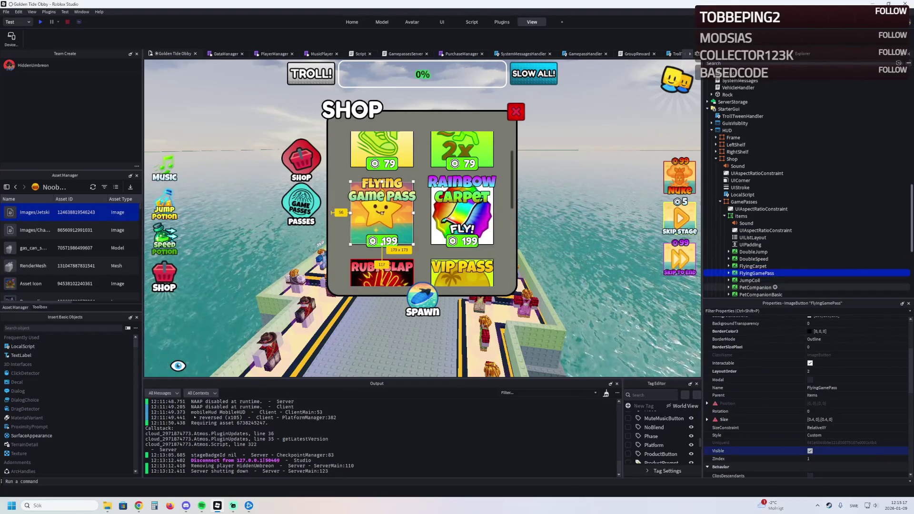
{"action": "key", "text": "ctrl+d"}
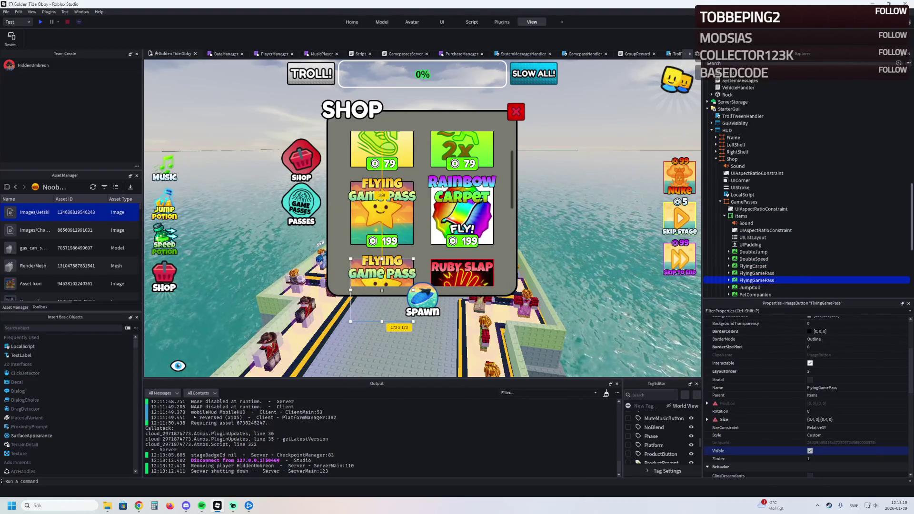
{"action": "key", "text": "F2"}
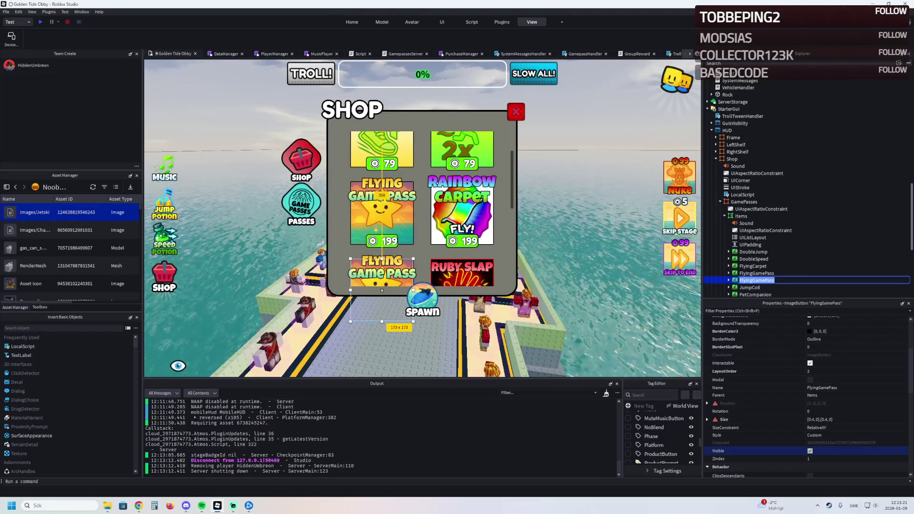
{"action": "type", "text": "JetSki"}
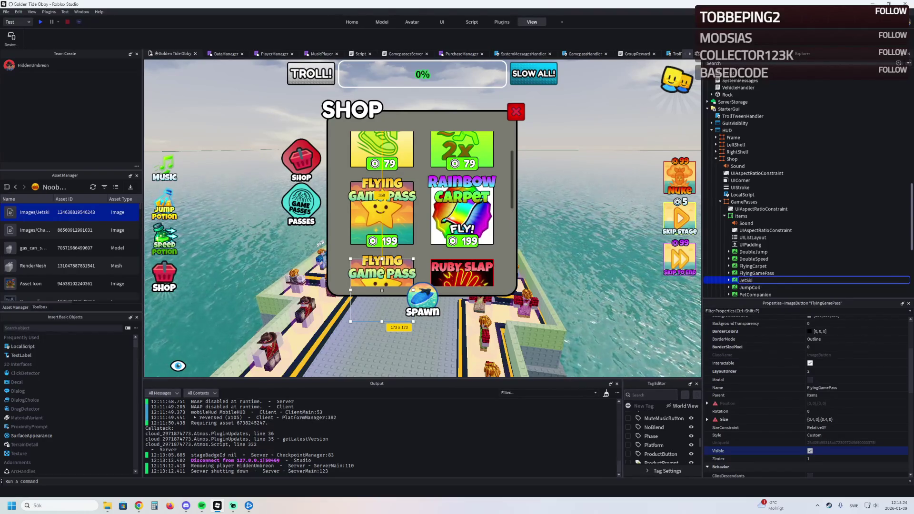
{"action": "key", "text": "Return"}
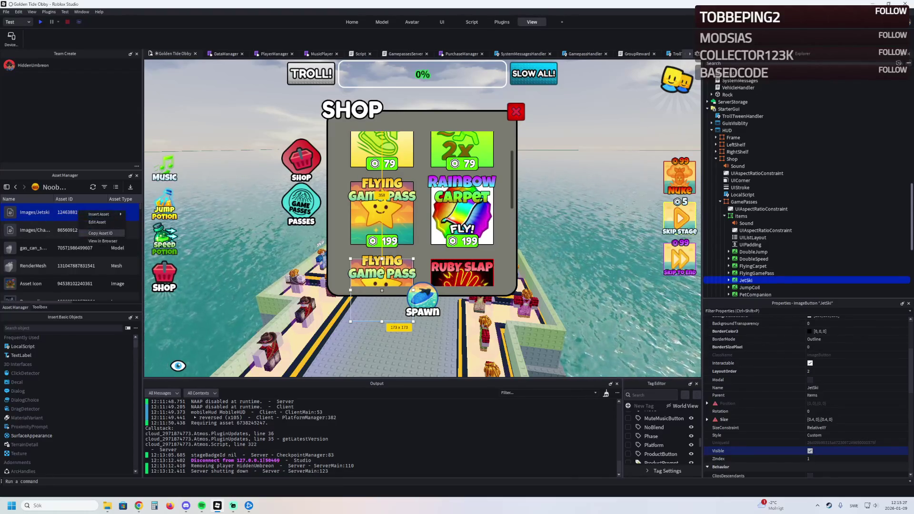
Set the JetSki tile's Image to the Jetski asset, keeping ImageTransparency at 0.
{"action": "scroll", "coordinate": [762, 398], "scroll_direction": "down", "scroll_amount": 5}
{"action": "left_click", "coordinate": [833, 414]}
{"action": "left_click", "coordinate": [771, 390]}
{"action": "scroll", "coordinate": [421, 209], "scroll_direction": "down", "scroll_amount": 3}
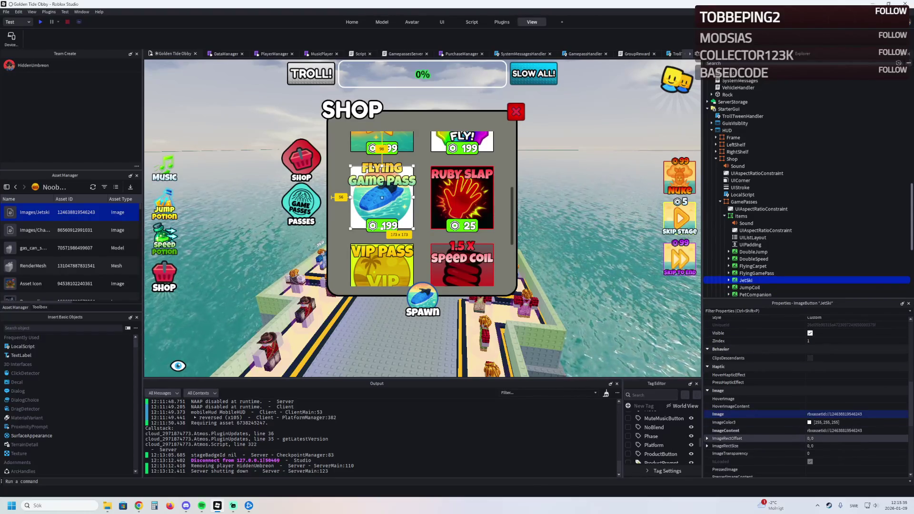
{"action": "scroll", "coordinate": [762, 437], "scroll_direction": "down", "scroll_amount": 2}
{"action": "scroll", "coordinate": [762, 418], "scroll_direction": "up", "scroll_amount": 1}
{"action": "scroll", "coordinate": [761, 414], "scroll_direction": "up", "scroll_amount": 5}
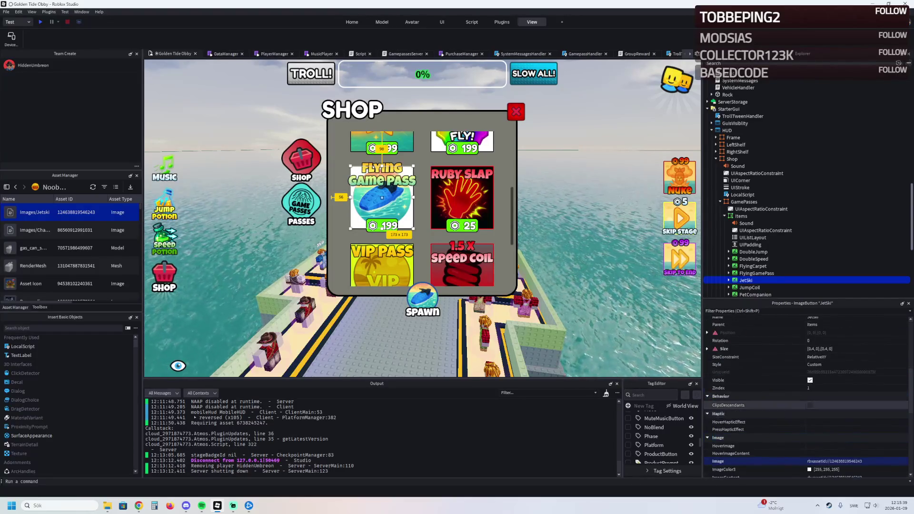
{"action": "scroll", "coordinate": [761, 380], "scroll_direction": "down", "scroll_amount": 6}
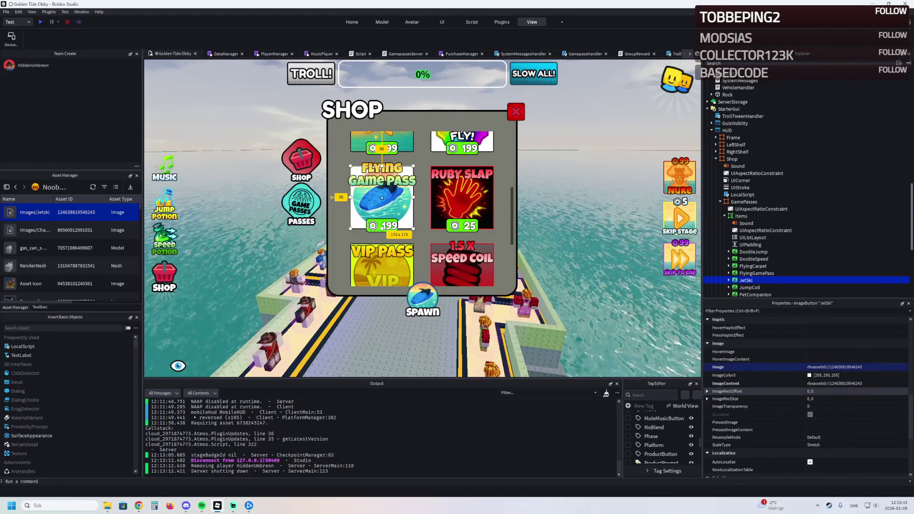
{"action": "left_click", "coordinate": [809, 406]}
{"action": "type", "text": "1"}
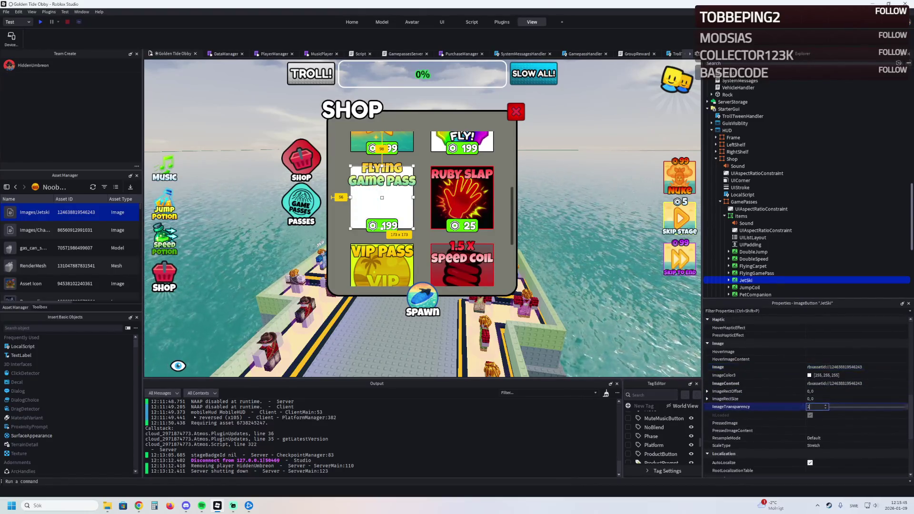
{"action": "key", "text": "BackSpace"}
{"action": "type", "text": "0"}
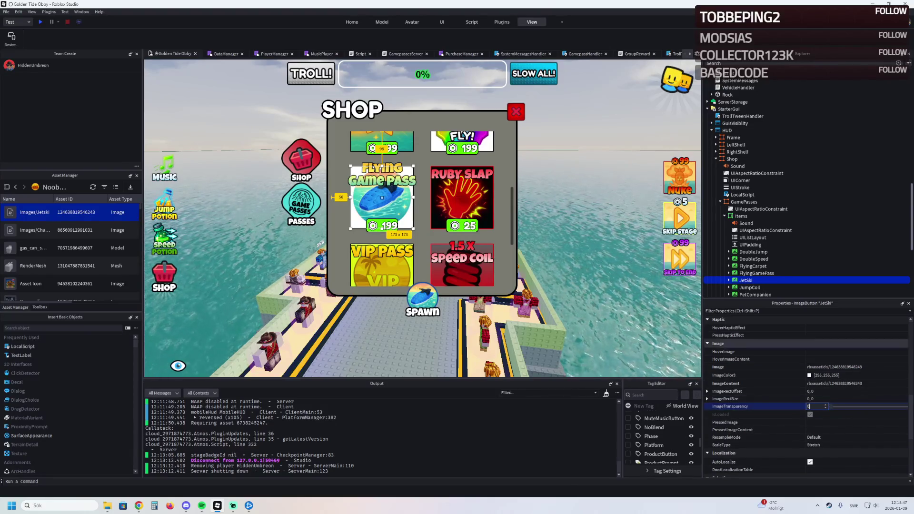
Set the tile's BackgroundTransparency to 1, then reselect the JetSki tile.
{"action": "scroll", "coordinate": [762, 386], "scroll_direction": "up", "scroll_amount": 10}
{"action": "left_click", "coordinate": [813, 370]}
{"action": "type", "text": "1"}
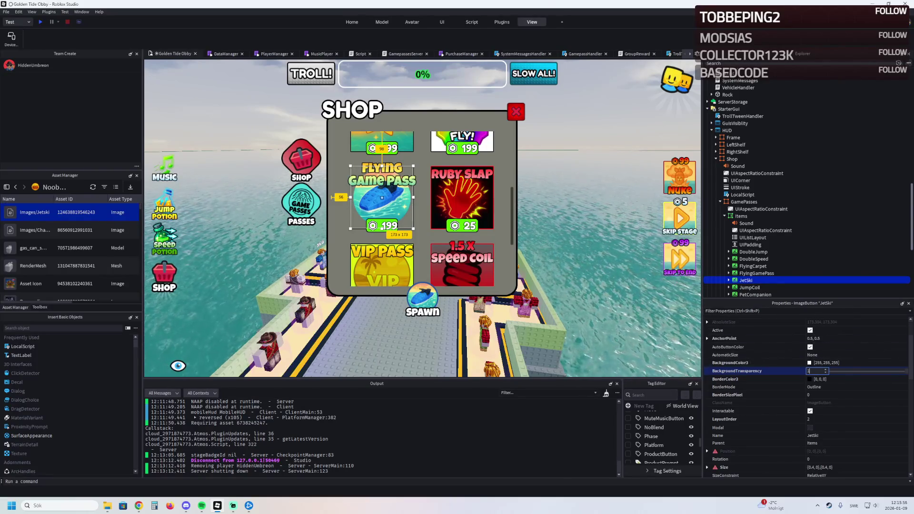
{"action": "key", "text": "Escape"}
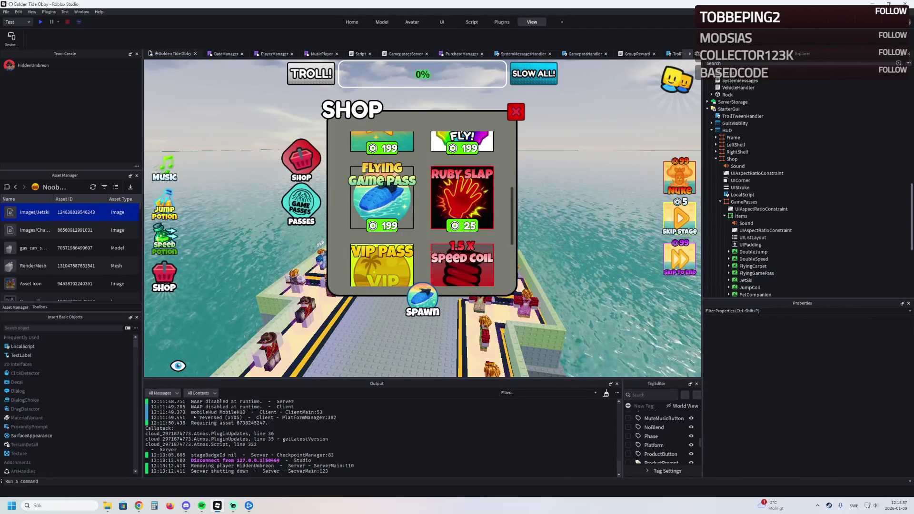
{"action": "left_click", "coordinate": [745, 280]}
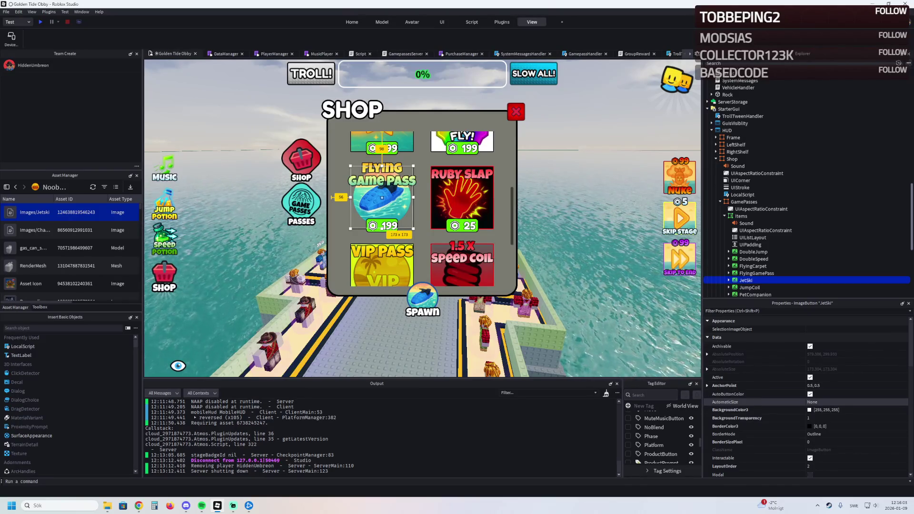
Set the JetSki tile's BackgroundTransparency to 0.65.
{"action": "scroll", "coordinate": [762, 404], "scroll_direction": "down", "scroll_amount": 3}
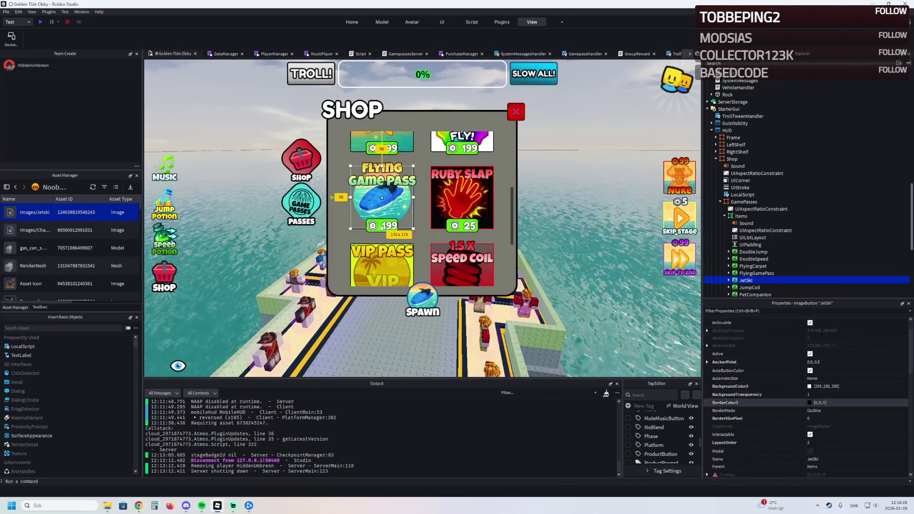
{"action": "scroll", "coordinate": [785, 412], "scroll_direction": "up", "scroll_amount": 2}
{"action": "left_click", "coordinate": [814, 395]}
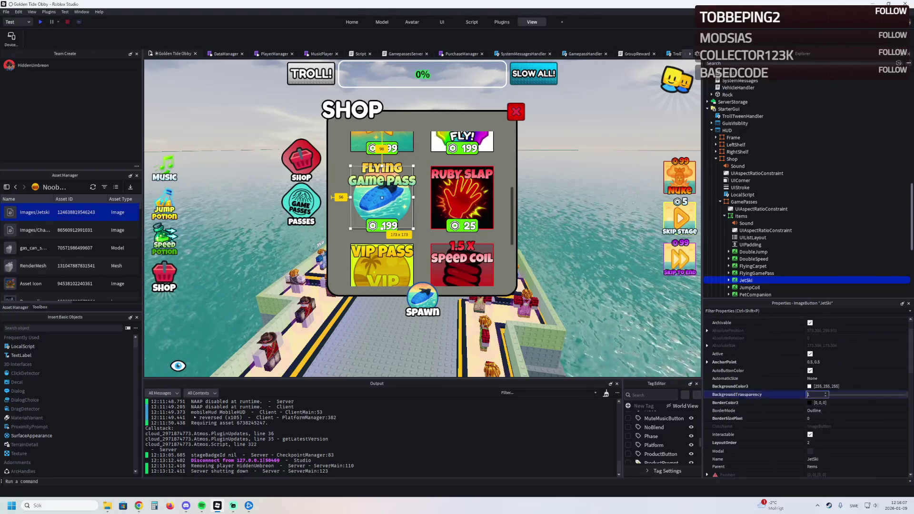
{"action": "type", "text": "0.65"}
{"action": "key", "text": "Return"}
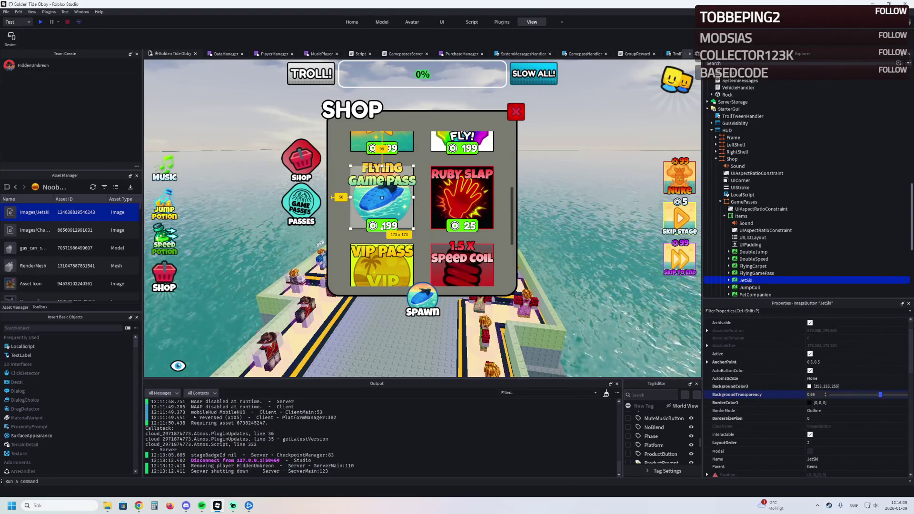
Change the tile's BackgroundColor3 to cyan (3, 251, 255).
{"action": "left_click", "coordinate": [809, 386]}
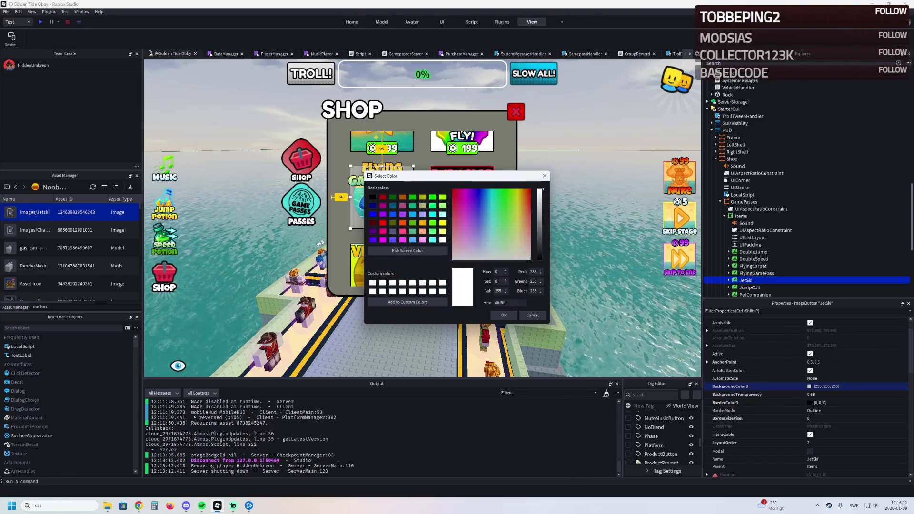
{"action": "left_click_drag", "start_coordinate": [395, 175], "coordinate": [548, 219]}
{"action": "left_click", "coordinate": [658, 242]}
{"action": "mouse_move", "coordinate": [642, 255]}
{"action": "left_mouse_down"}
{"action": "mouse_move", "coordinate": [634, 236]}
{"action": "mouse_move", "coordinate": [643, 233]}
{"action": "left_mouse_up"}
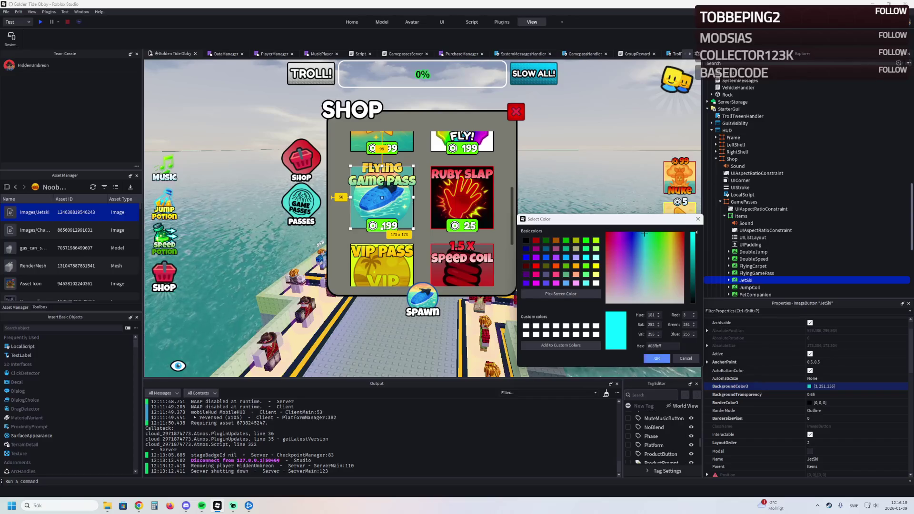
{"action": "key", "text": "Return"}
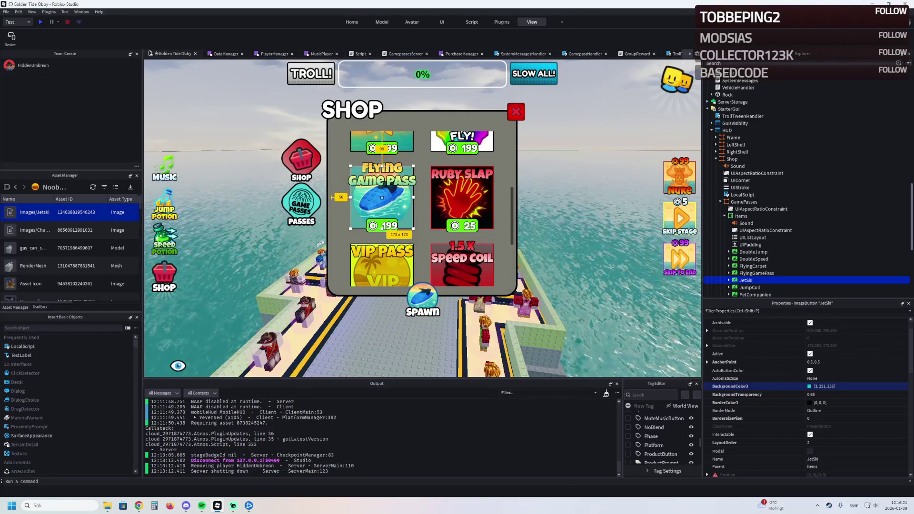
{"action": "left_click", "coordinate": [729, 280]}
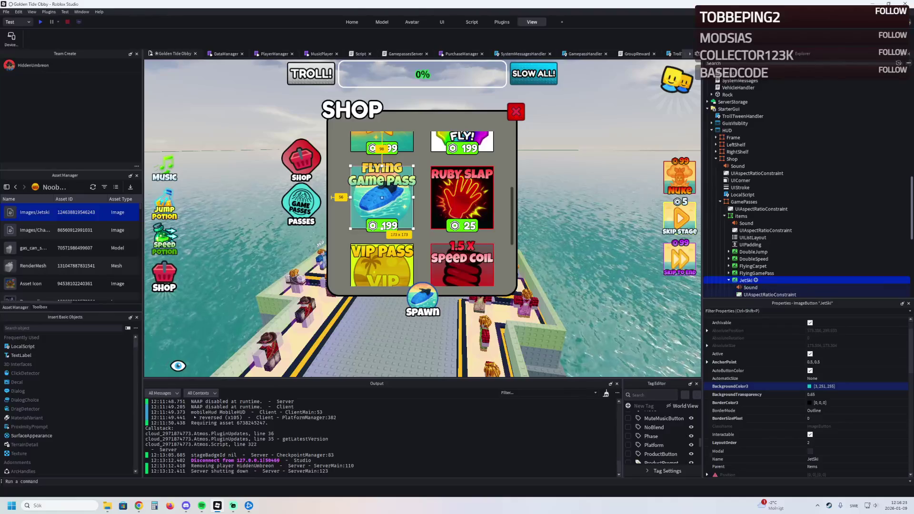
Set the JetSki tile's title label text to Jetski.
{"action": "scroll", "coordinate": [751, 266], "scroll_direction": "down", "scroll_amount": 3}
{"action": "left_click", "coordinate": [755, 249]}
{"action": "scroll", "coordinate": [804, 214], "scroll_direction": "down", "scroll_amount": 1}
{"action": "left_click", "coordinate": [754, 251]}
{"action": "scroll", "coordinate": [761, 378], "scroll_direction": "down", "scroll_amount": 5}
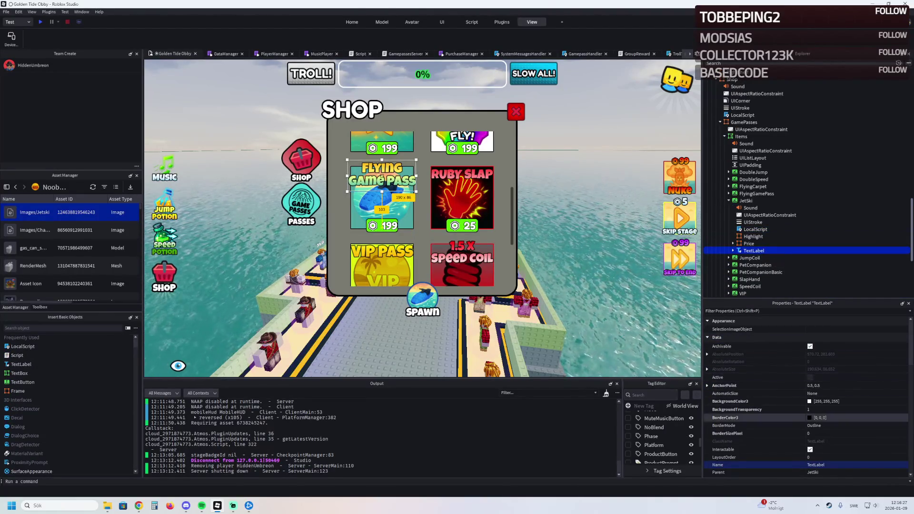
{"action": "scroll", "coordinate": [805, 390], "scroll_direction": "down", "scroll_amount": 3}
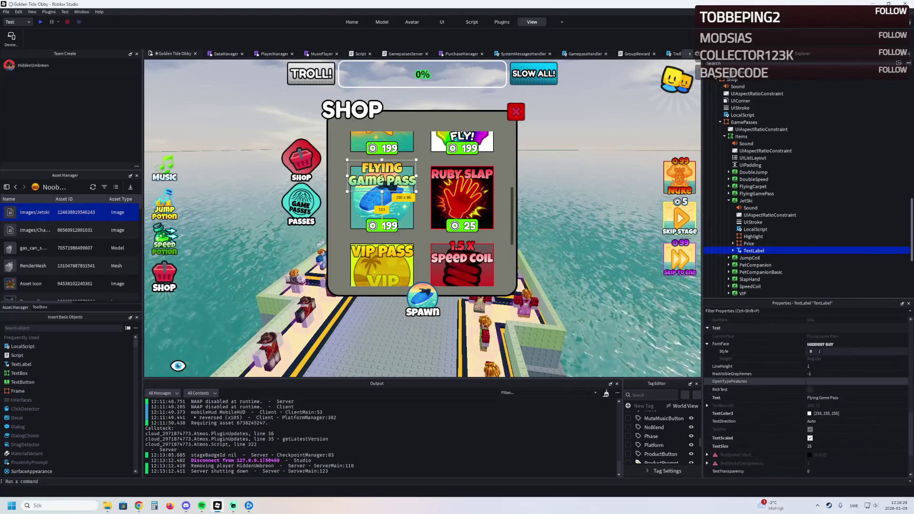
{"action": "left_click", "coordinate": [833, 397]}
{"action": "key", "text": "BackSpace"}
{"action": "type", "text": "JetSki"}
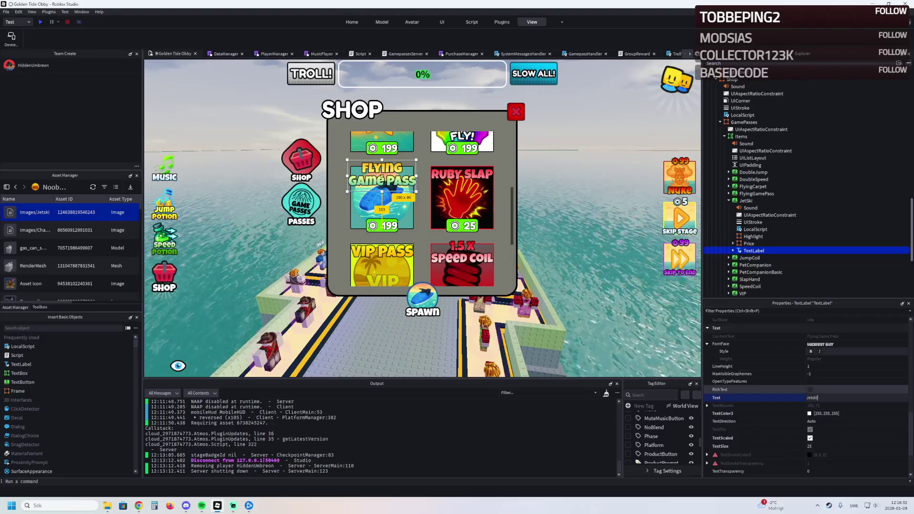
{"action": "key", "text": "Return"}
Recolour the title's UIGradient from blue (#0000FF) to cyan (#00FFFF).
{"action": "left_click", "coordinate": [732, 250]}
{"action": "left_click", "coordinate": [759, 258]}
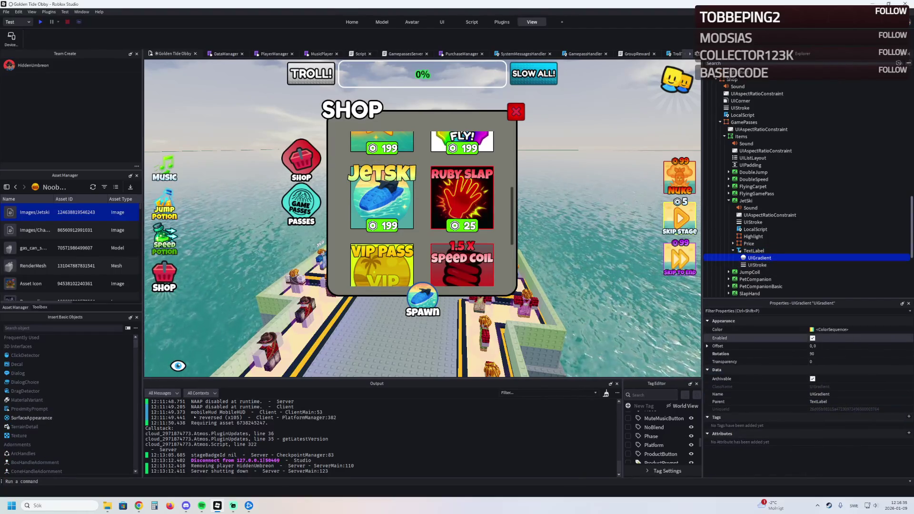
{"action": "left_click", "coordinate": [761, 329]}
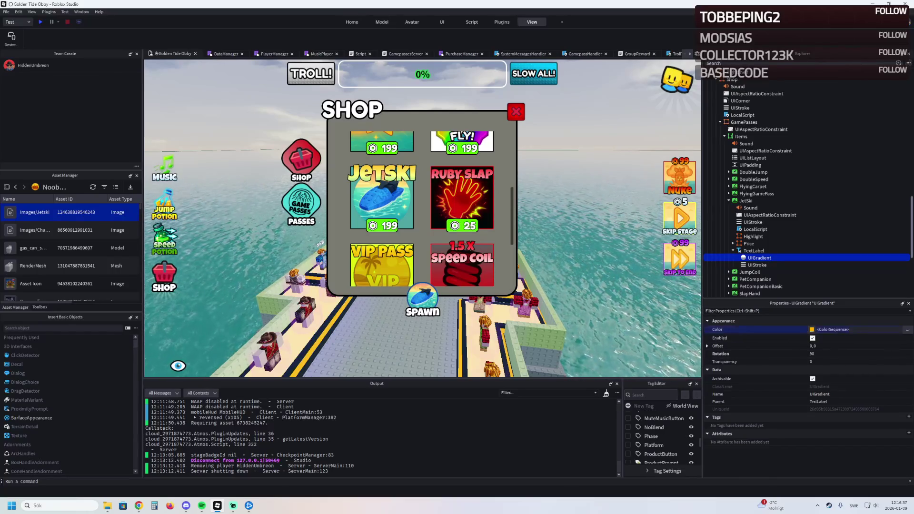
{"action": "left_click", "coordinate": [907, 329]}
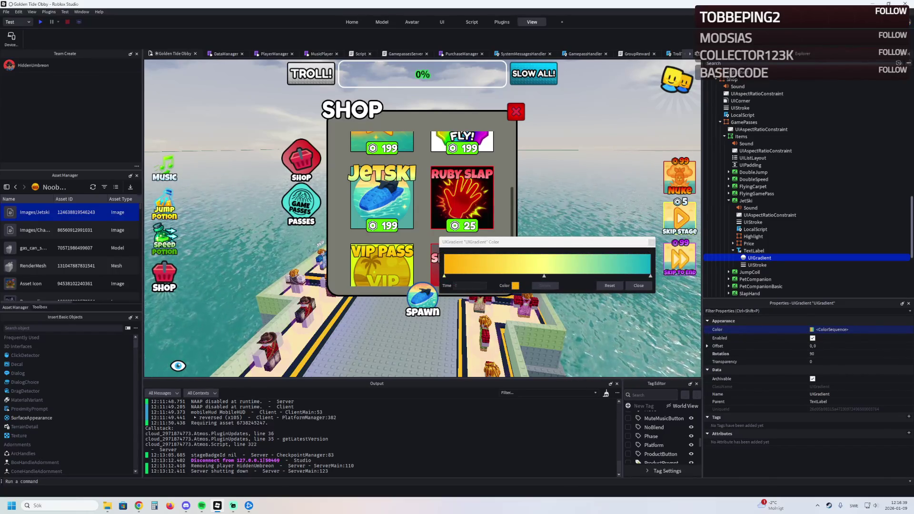
{"action": "left_click", "coordinate": [515, 286]}
{"action": "left_click", "coordinate": [373, 214]}
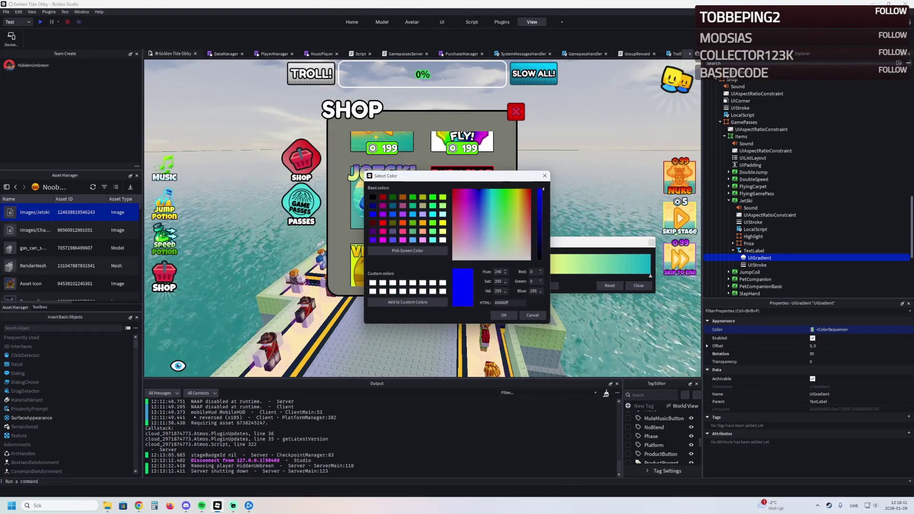
{"action": "left_click", "coordinate": [500, 315]}
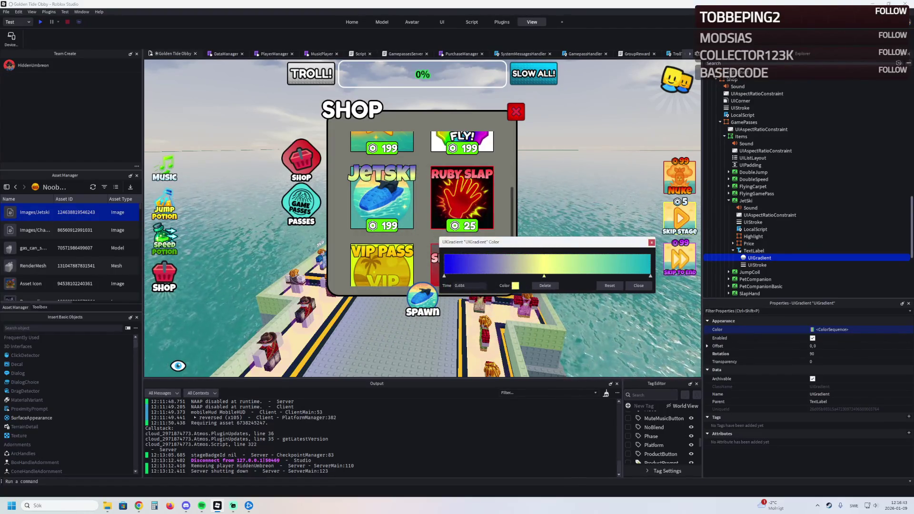
{"action": "left_click", "coordinate": [515, 285]}
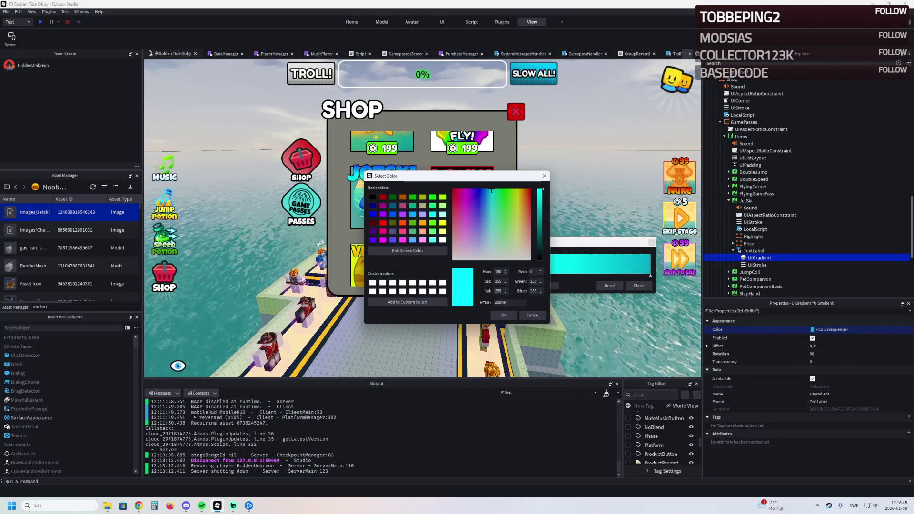
{"action": "key", "text": "Return"}
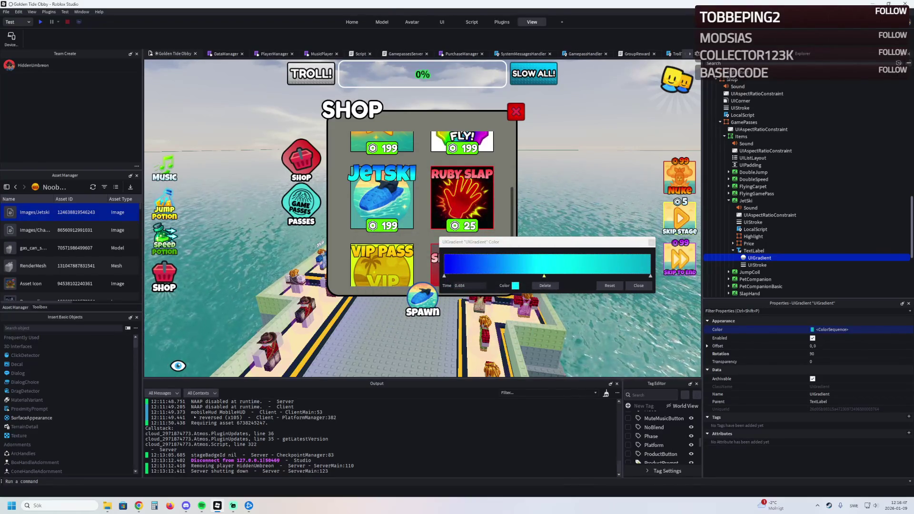
{"action": "key", "text": "Escape"}
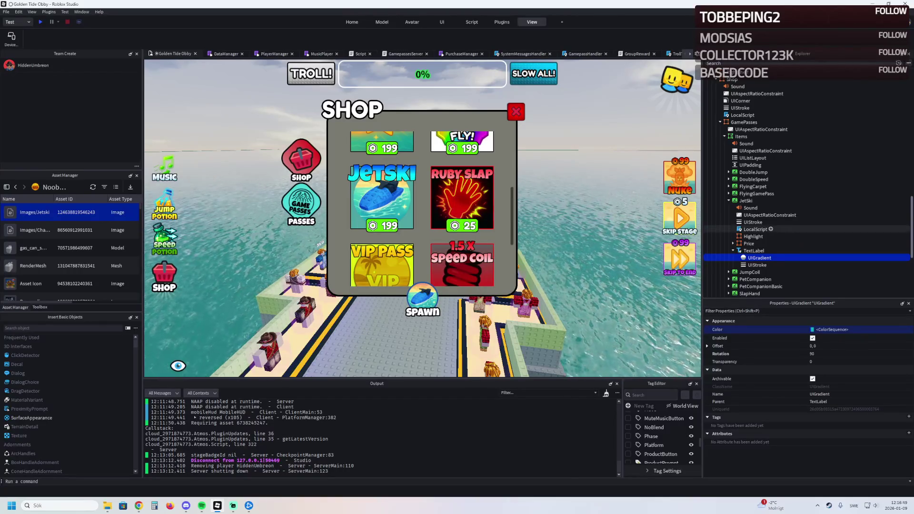
{"action": "left_click", "coordinate": [749, 243]}
Change the JetSki price label from 199 to 39 and open the tile's purchase LocalScript.
{"action": "left_click", "coordinate": [732, 243]}
{"action": "left_click", "coordinate": [758, 264]}
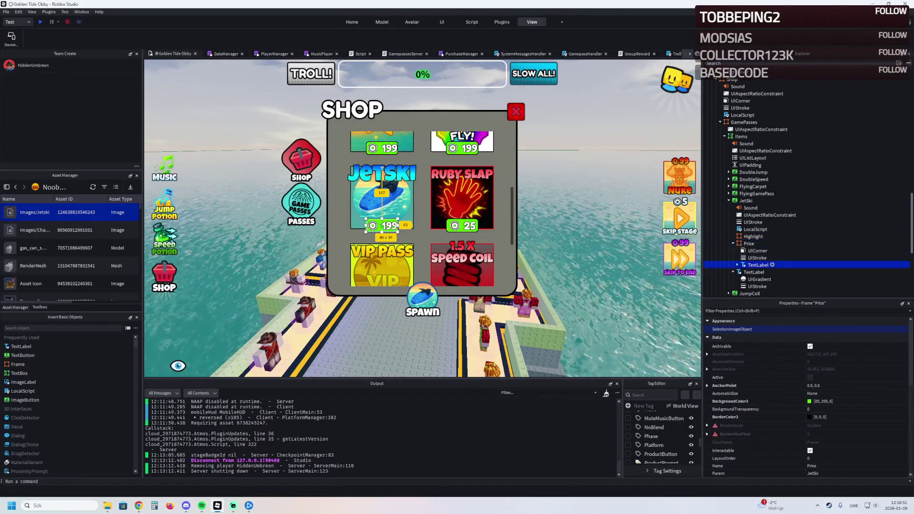
{"action": "scroll", "coordinate": [805, 404], "scroll_direction": "down", "scroll_amount": 5}
{"action": "left_click", "coordinate": [816, 411]}
{"action": "type", "text": "9"}
{"action": "key", "text": "Return"}
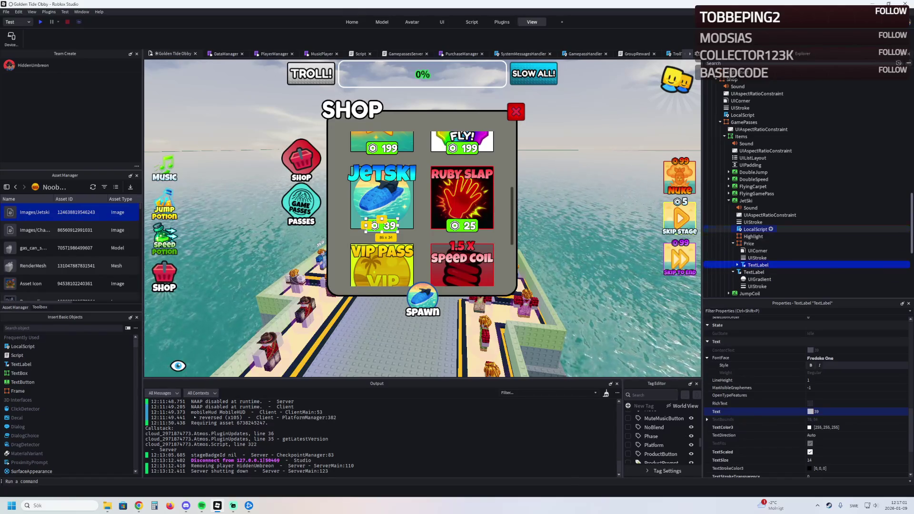
{"action": "double_click", "coordinate": [755, 229]}
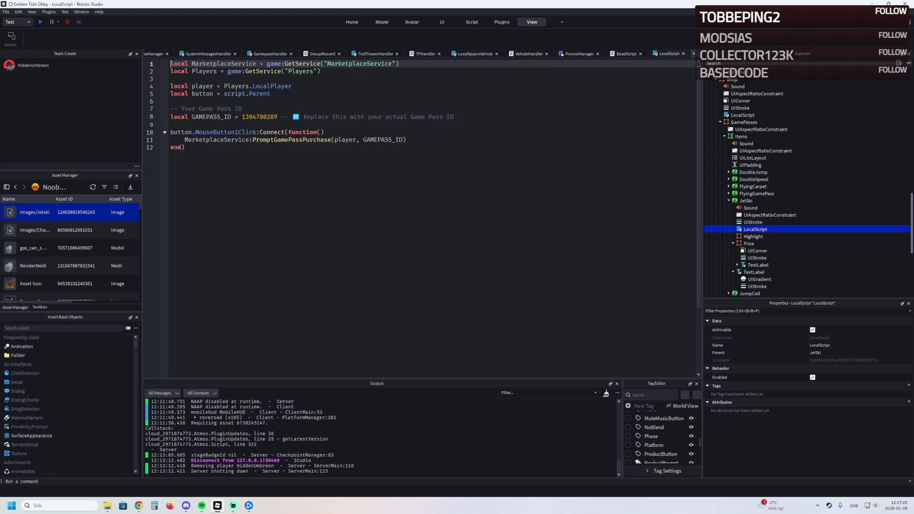
{"action": "key", "text": "alt+Tab"}
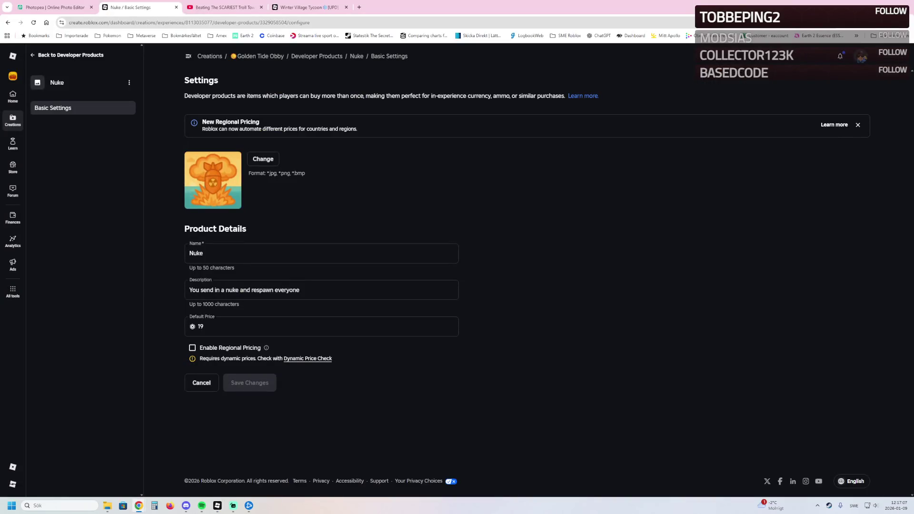
{"action": "left_click", "coordinate": [66, 55]}
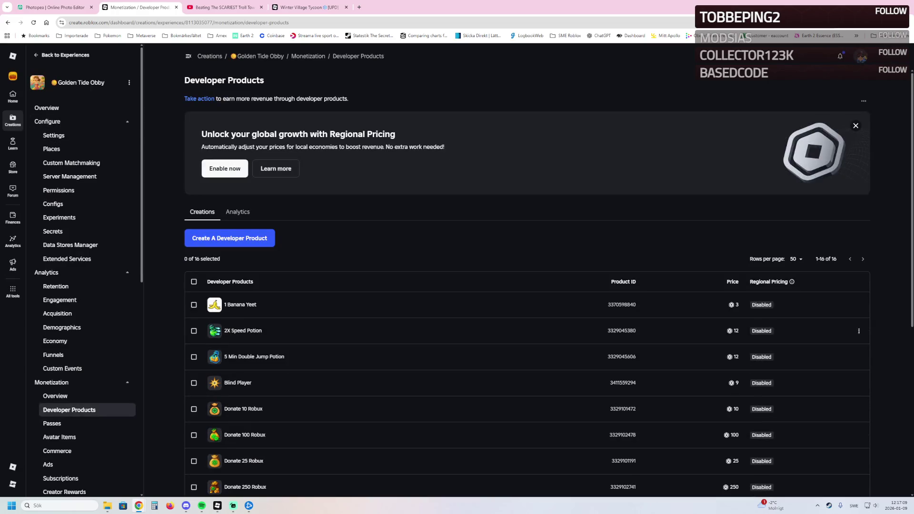
{"action": "scroll", "coordinate": [71, 354], "scroll_direction": "down", "scroll_amount": 2}
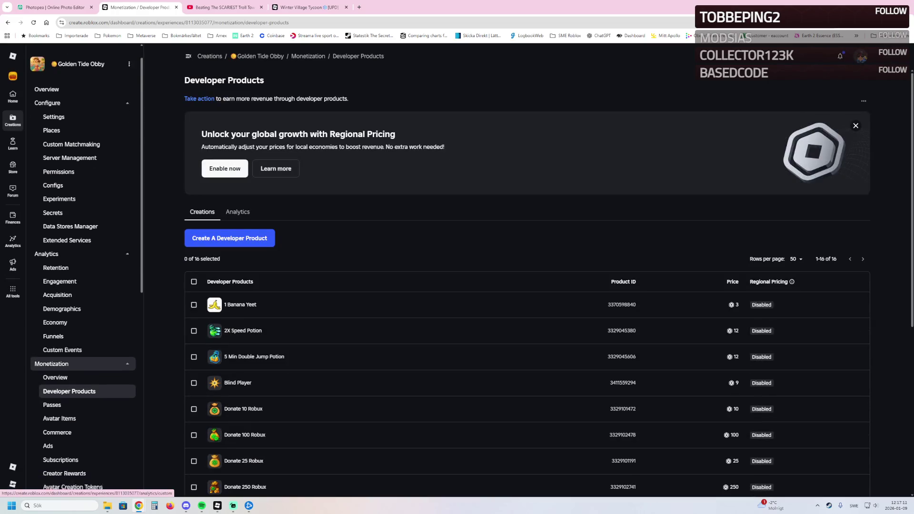
{"action": "left_click", "coordinate": [53, 352]}
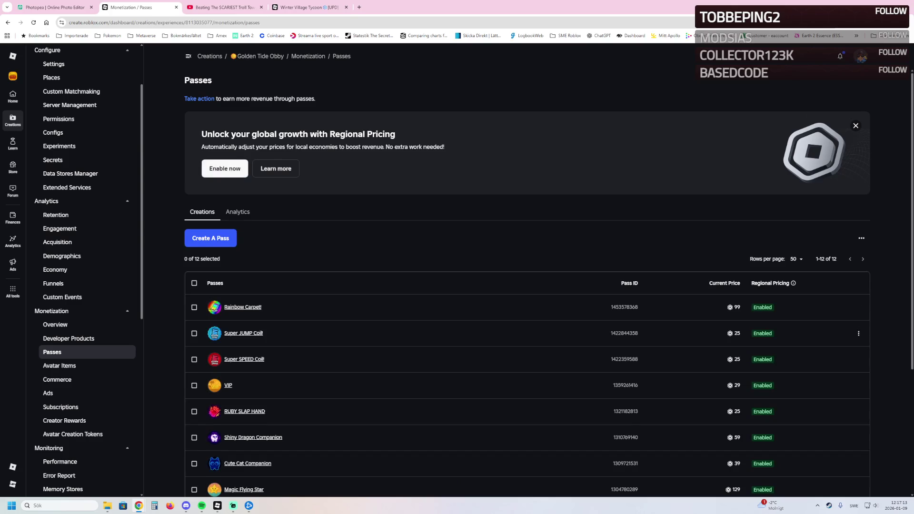
{"action": "scroll", "coordinate": [526, 281], "scroll_direction": "down", "scroll_amount": 4}
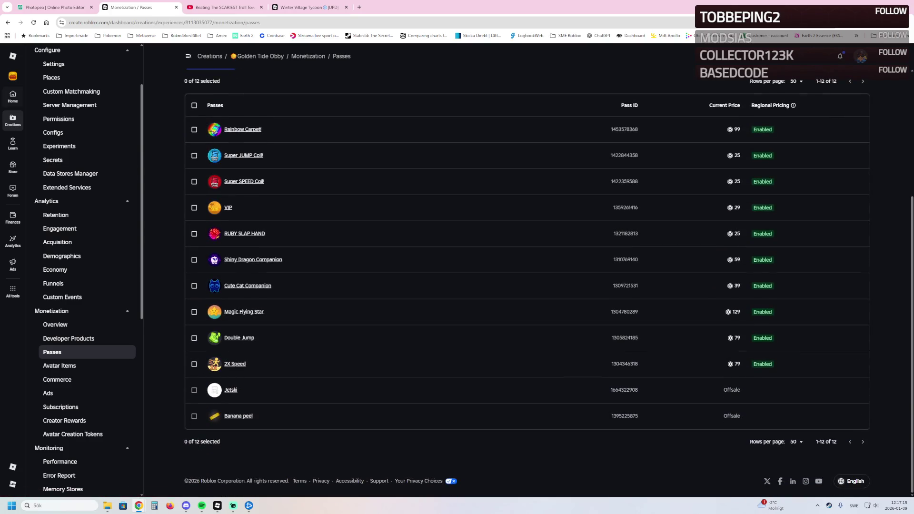
{"action": "key", "text": "F5"}
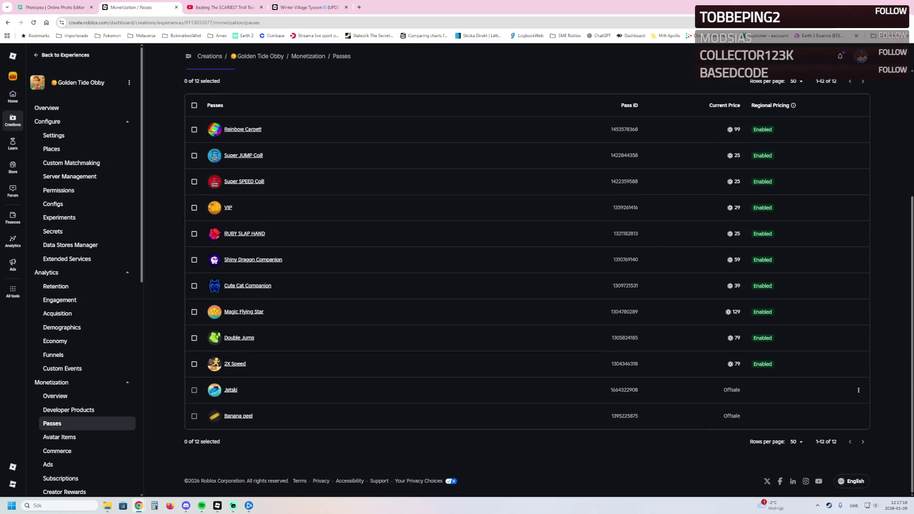
{"action": "left_click", "coordinate": [230, 390]}
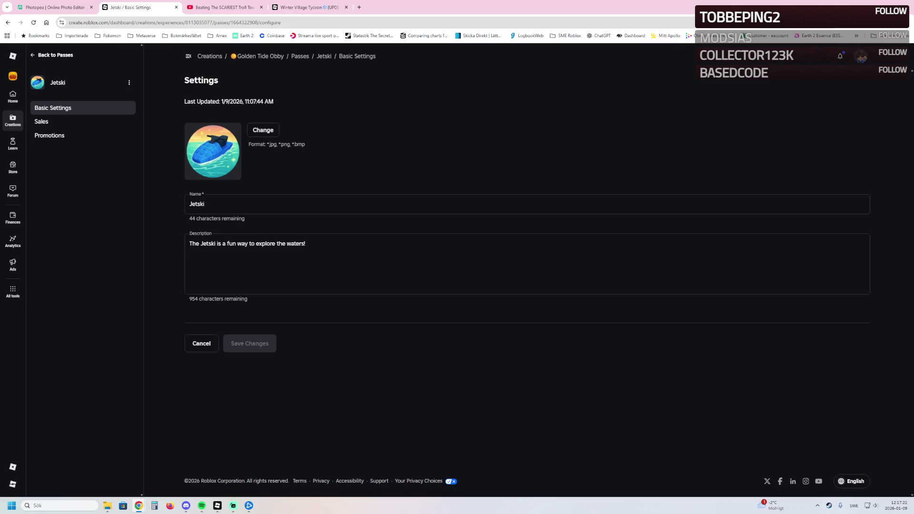
{"action": "double_click", "coordinate": [265, 22]}
{"action": "key", "text": "ctrl+c"}
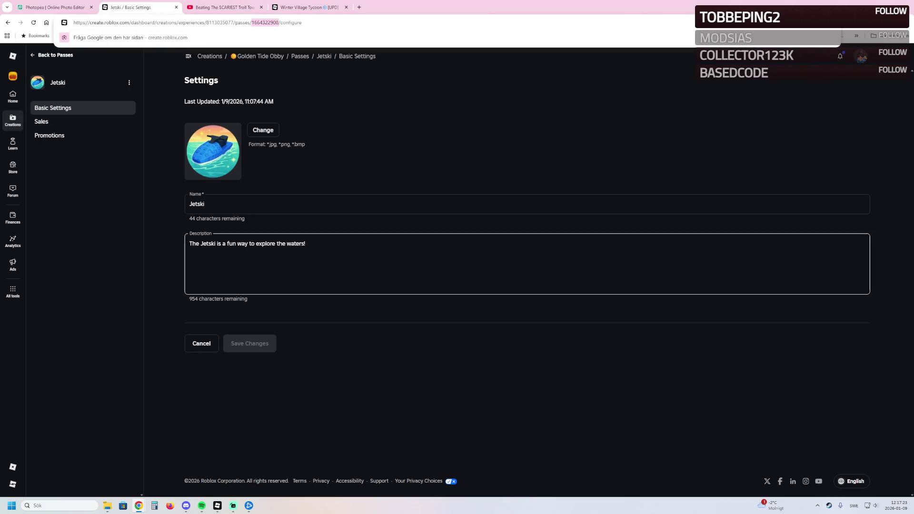
{"action": "left_click", "coordinate": [218, 505]}
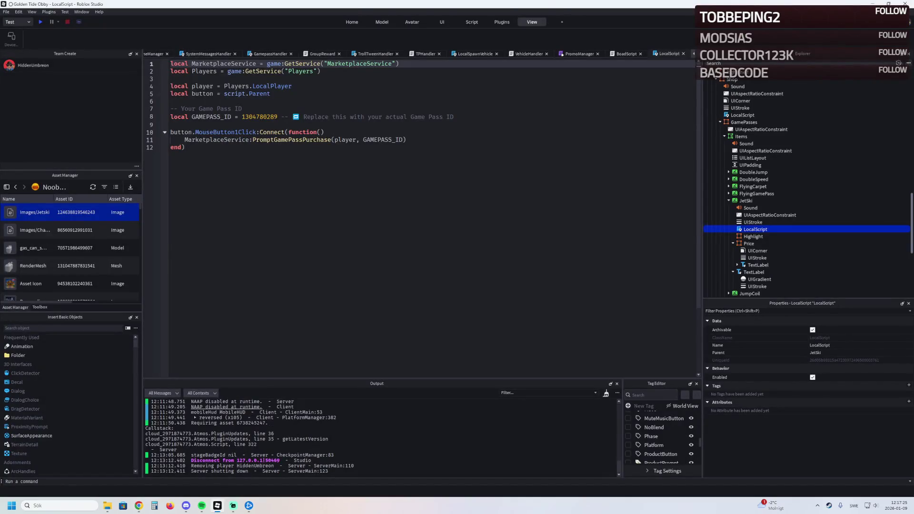
{"action": "double_click", "coordinate": [259, 116]}
{"action": "key", "text": "ctrl+v"}
{"action": "key", "text": "ctrl+s"}
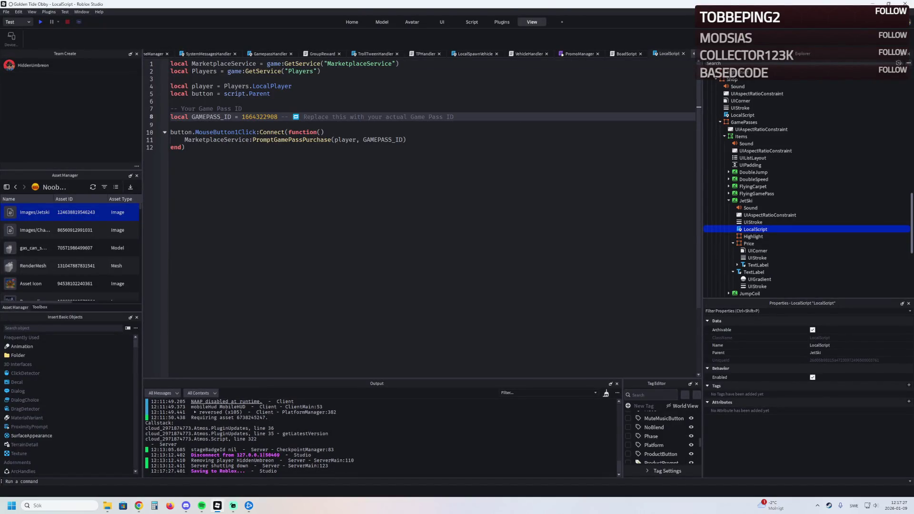
{"action": "left_click", "coordinate": [757, 264]}
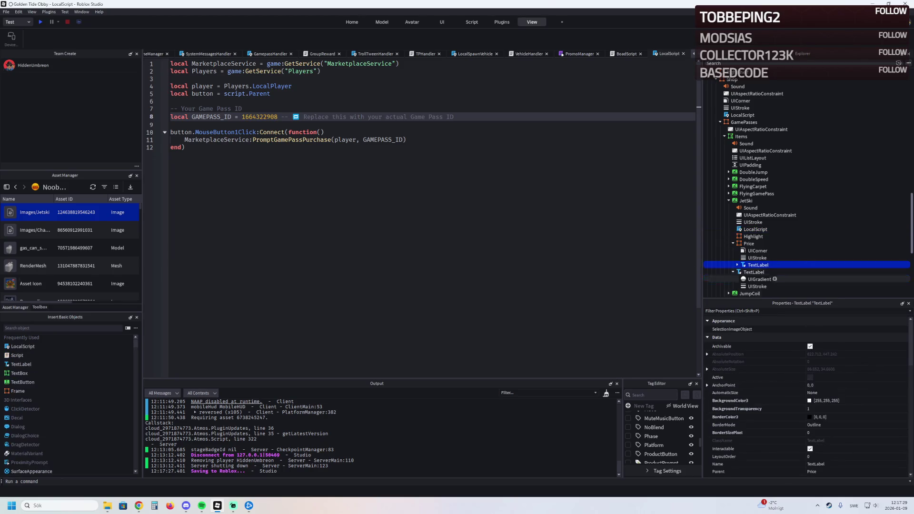
{"action": "scroll", "coordinate": [807, 395], "scroll_direction": "down", "scroll_amount": 10}
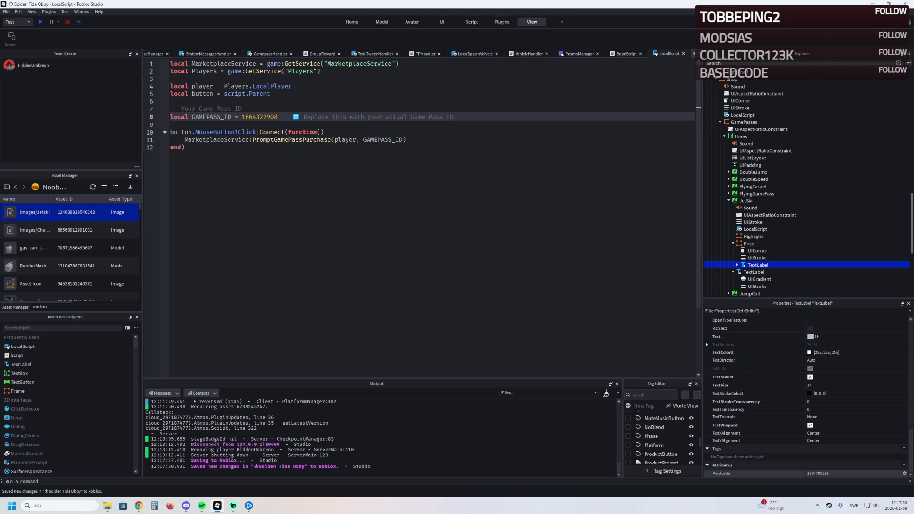
{"action": "left_click", "coordinate": [832, 473]}
{"action": "key", "text": "ctrl+v"}
{"action": "key", "text": "Return"}
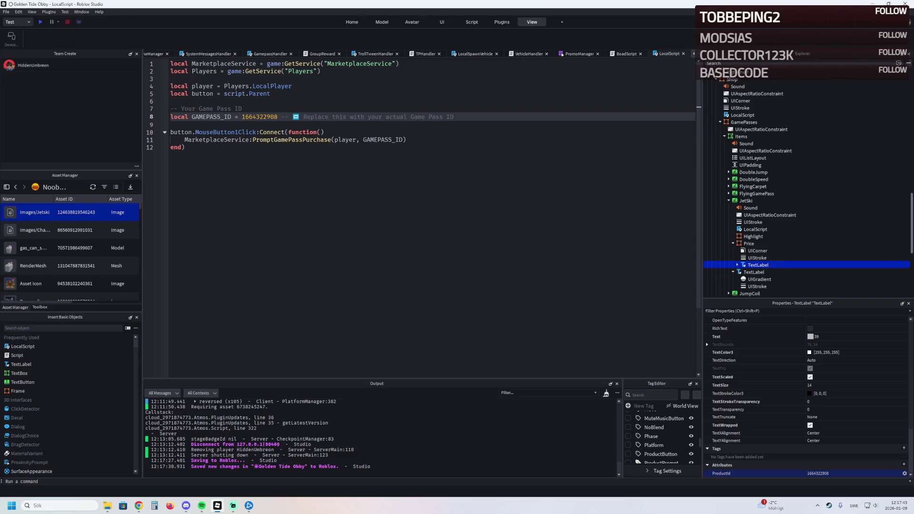
{"action": "key", "text": "ctrl+Tab"}
{"action": "key", "text": "ctrl+Tab"}
{"action": "key", "text": "ctrl+Tab"}
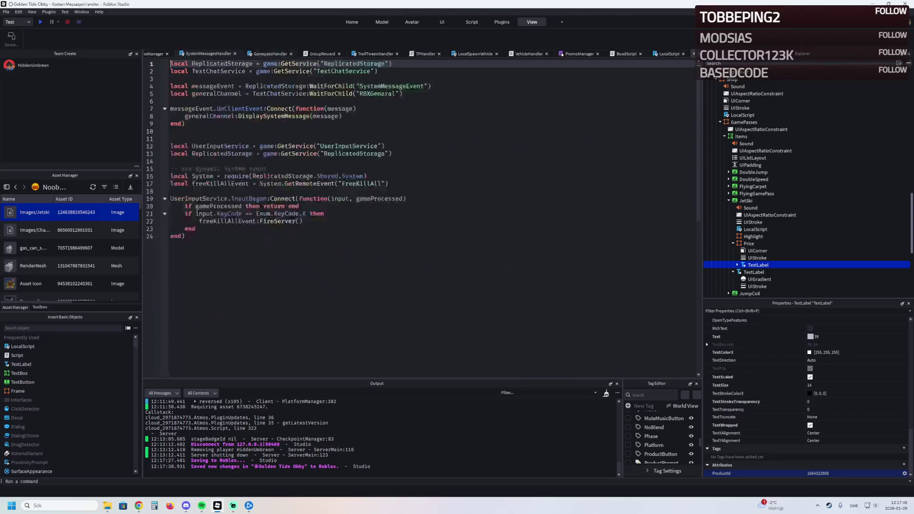
{"action": "scroll", "coordinate": [422, 209], "scroll_direction": "down", "scroll_amount": 3}
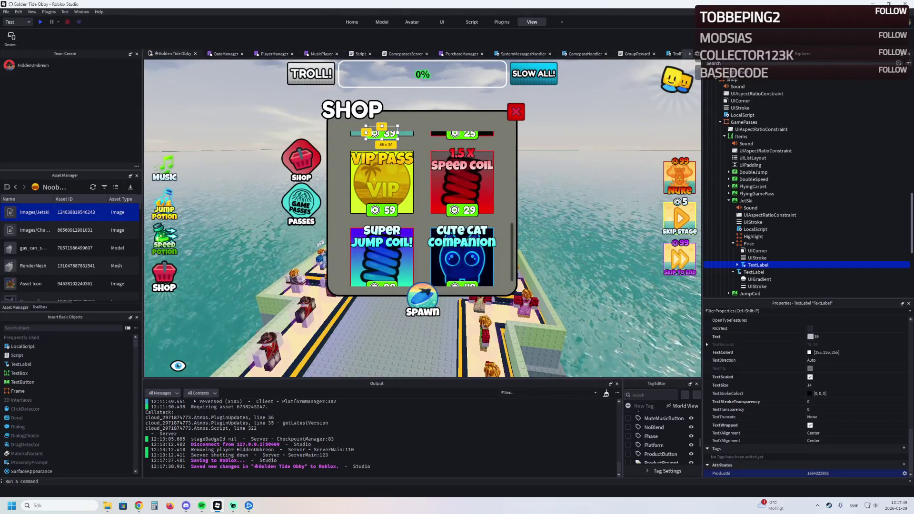
{"action": "scroll", "coordinate": [422, 209], "scroll_direction": "up", "scroll_amount": 3}
Playtest the game and scroll the shop to check the Jetski tile, then close the shop and stop.
{"action": "key", "text": "F5"}
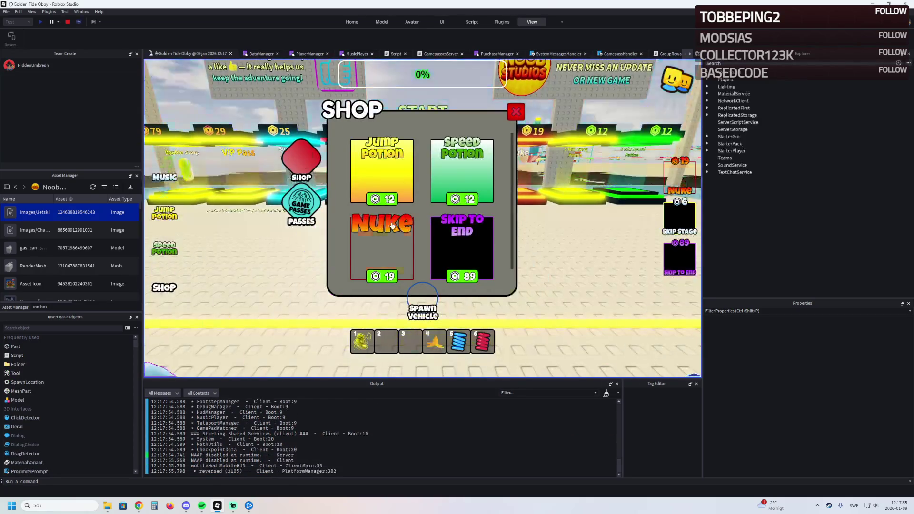
{"action": "scroll", "coordinate": [427, 219], "scroll_direction": "down", "scroll_amount": 5}
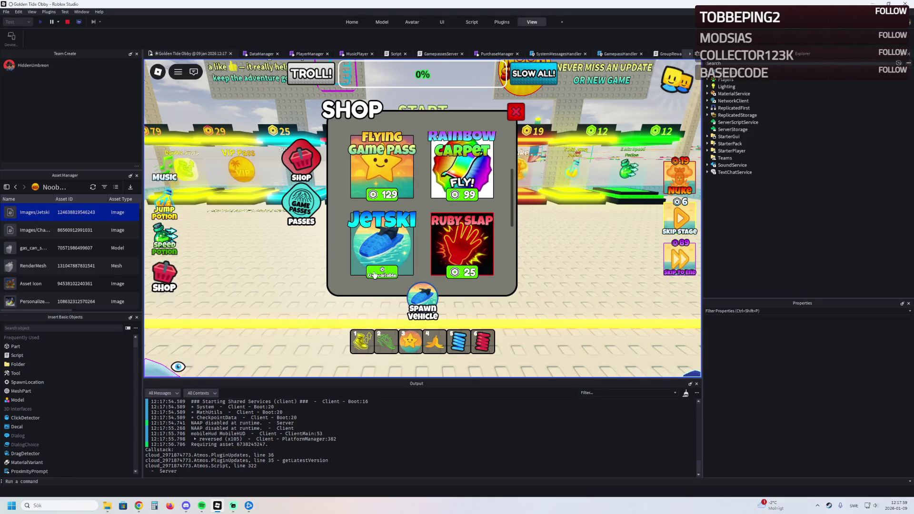
{"action": "scroll", "coordinate": [368, 269], "scroll_direction": "up", "scroll_amount": 2}
{"action": "scroll", "coordinate": [369, 264], "scroll_direction": "down", "scroll_amount": 4}
{"action": "scroll", "coordinate": [371, 257], "scroll_direction": "up", "scroll_amount": 3}
{"action": "scroll", "coordinate": [372, 255], "scroll_direction": "down", "scroll_amount": 2}
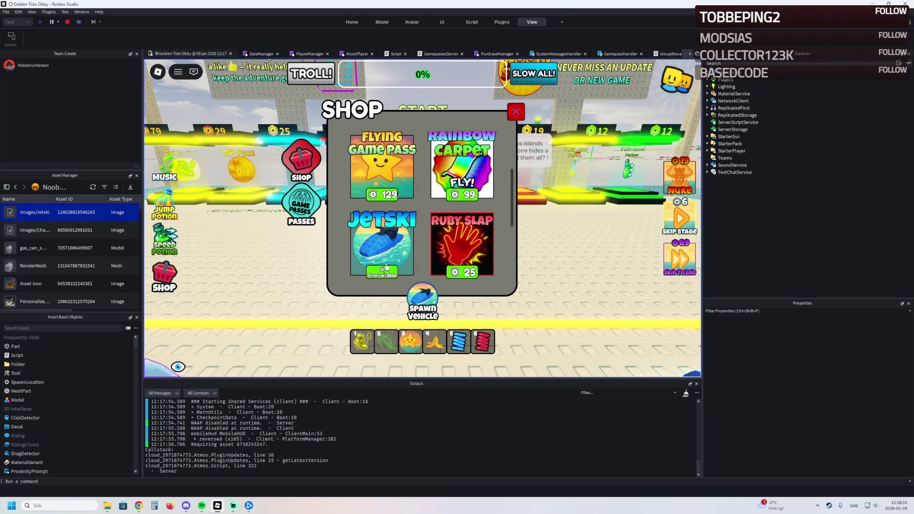
{"action": "scroll", "coordinate": [379, 261], "scroll_direction": "down", "scroll_amount": 2}
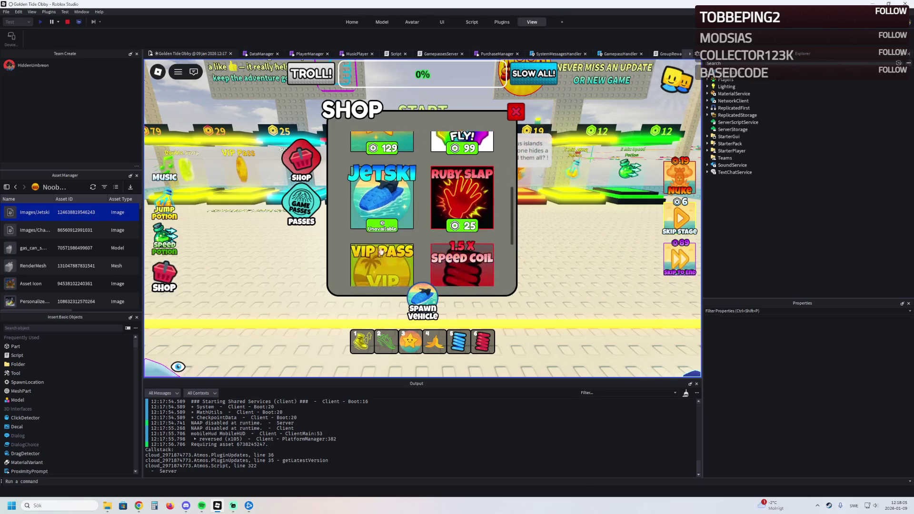
{"action": "scroll", "coordinate": [383, 228], "scroll_direction": "down", "scroll_amount": 2}
{"action": "scroll", "coordinate": [386, 229], "scroll_direction": "up", "scroll_amount": 5}
{"action": "scroll", "coordinate": [386, 233], "scroll_direction": "down", "scroll_amount": 4}
{"action": "scroll", "coordinate": [495, 132], "scroll_direction": "up", "scroll_amount": 5}
{"action": "left_click", "coordinate": [515, 111]}
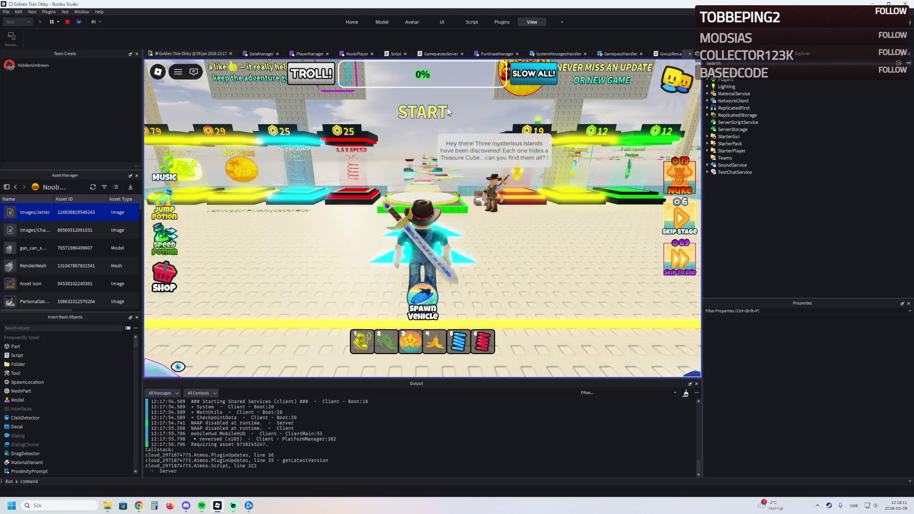
{"action": "key", "text": "shift+F5"}
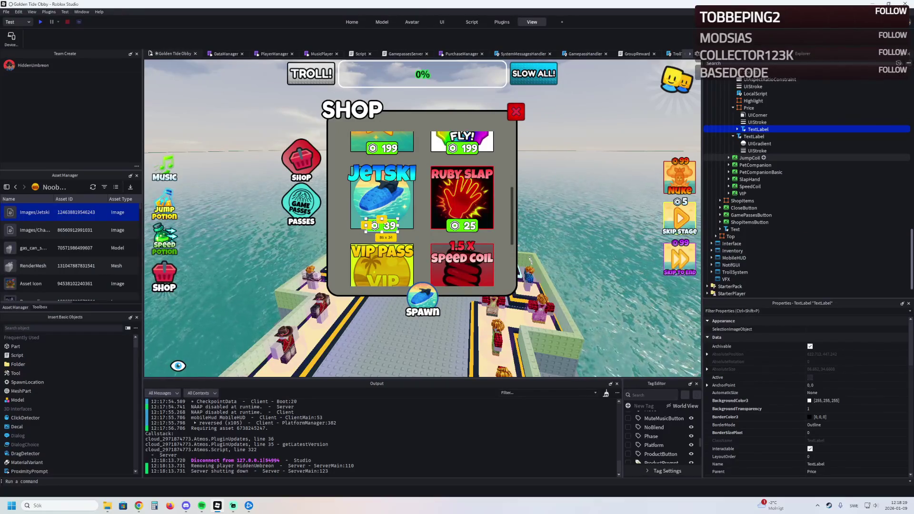
Select the shop's Items ScrollingFrame and review its list layout settings in Properties.
{"action": "scroll", "coordinate": [761, 140], "scroll_direction": "up", "scroll_amount": 2}
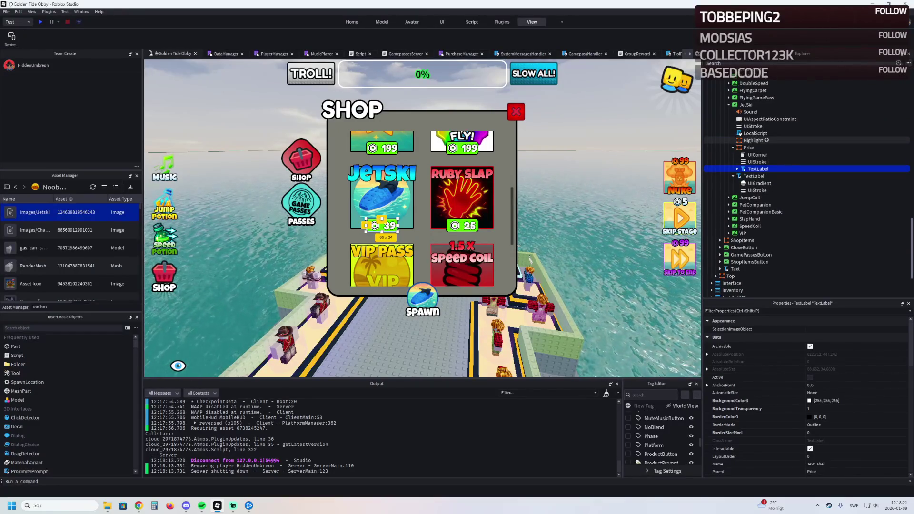
{"action": "scroll", "coordinate": [757, 148], "scroll_direction": "up", "scroll_amount": 2}
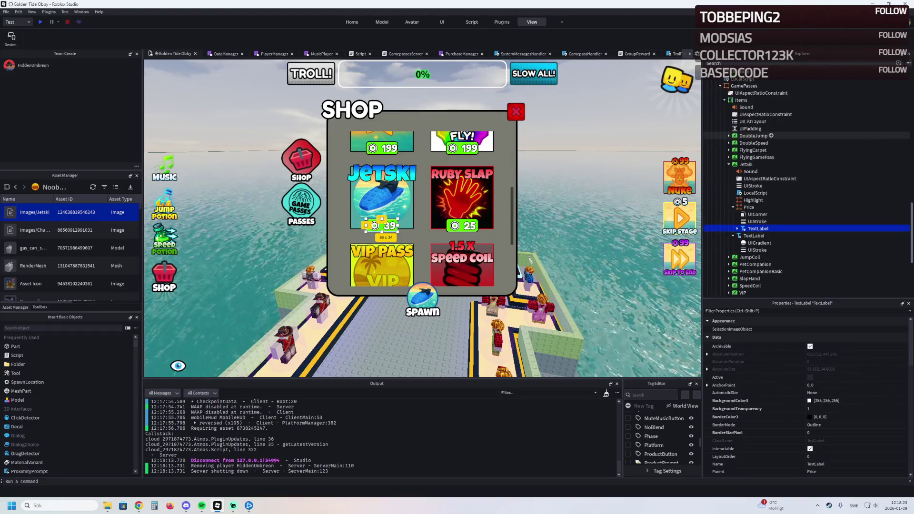
{"action": "left_click", "coordinate": [741, 100]}
{"action": "scroll", "coordinate": [422, 209], "scroll_direction": "down", "scroll_amount": 1}
{"action": "scroll", "coordinate": [422, 209], "scroll_direction": "down", "scroll_amount": 1}
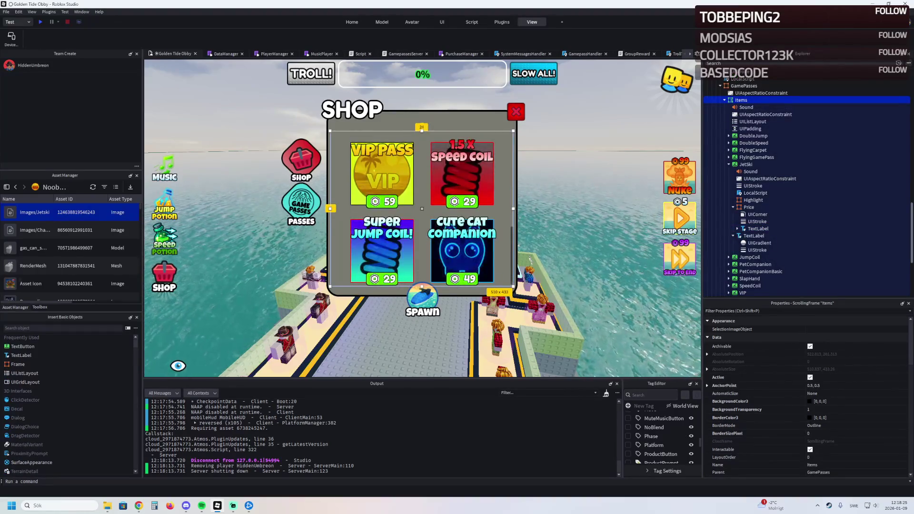
{"action": "scroll", "coordinate": [761, 418], "scroll_direction": "down", "scroll_amount": 3}
{"action": "scroll", "coordinate": [761, 420], "scroll_direction": "down", "scroll_amount": 3}
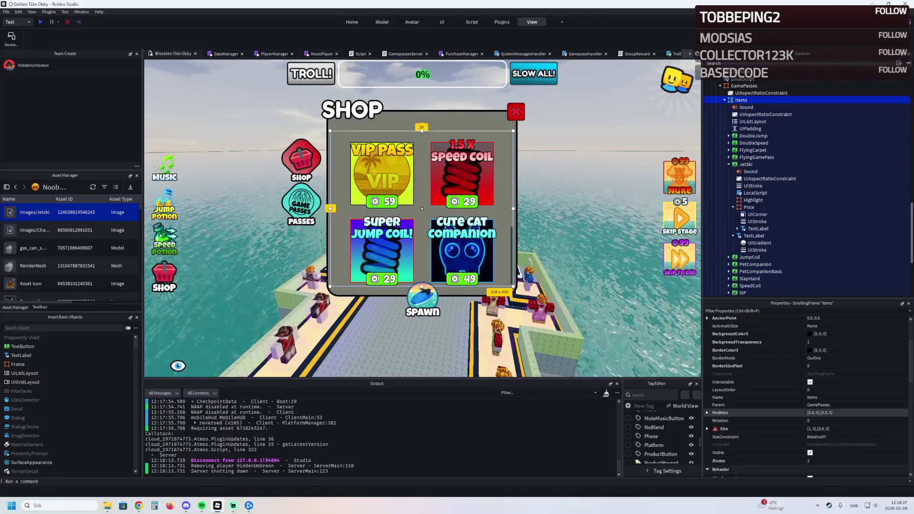
{"action": "left_click", "coordinate": [753, 121]}
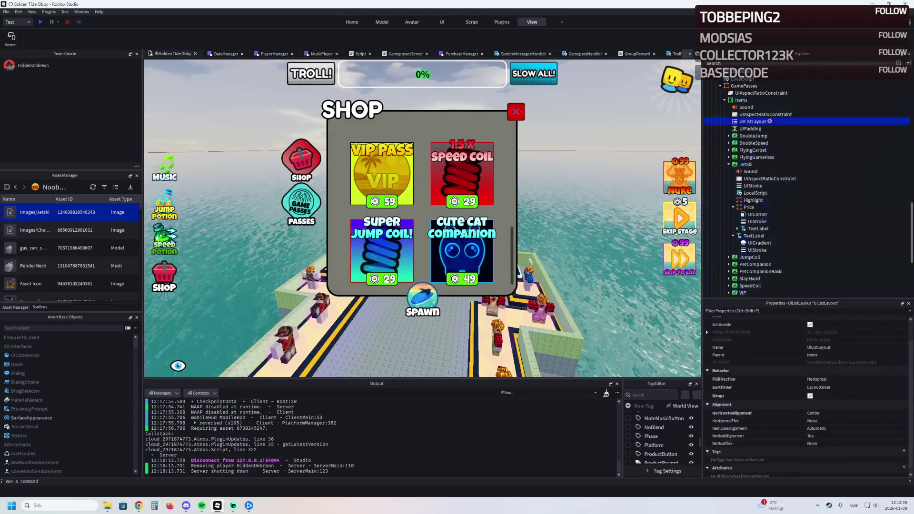
{"action": "scroll", "coordinate": [761, 385], "scroll_direction": "up", "scroll_amount": 2}
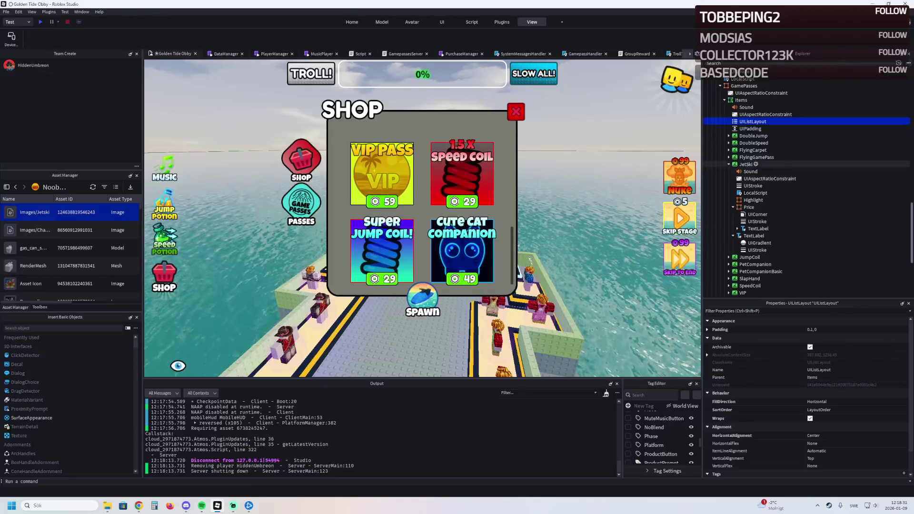
{"action": "left_click", "coordinate": [741, 100]}
{"action": "scroll", "coordinate": [761, 362], "scroll_direction": "down", "scroll_amount": 3}
{"action": "scroll", "coordinate": [809, 398], "scroll_direction": "down", "scroll_amount": 5}
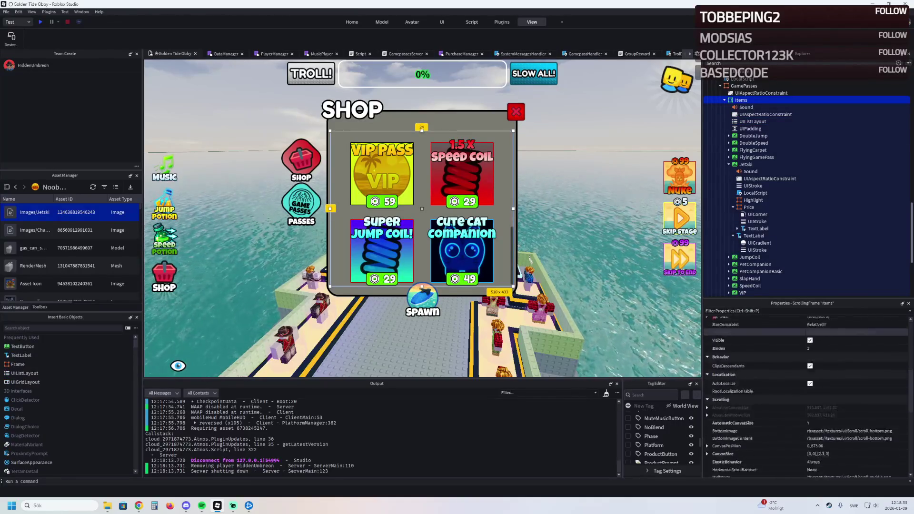
Try Items CanvasSize heights of 2.5 and then 3.
{"action": "left_click", "coordinate": [819, 385]}
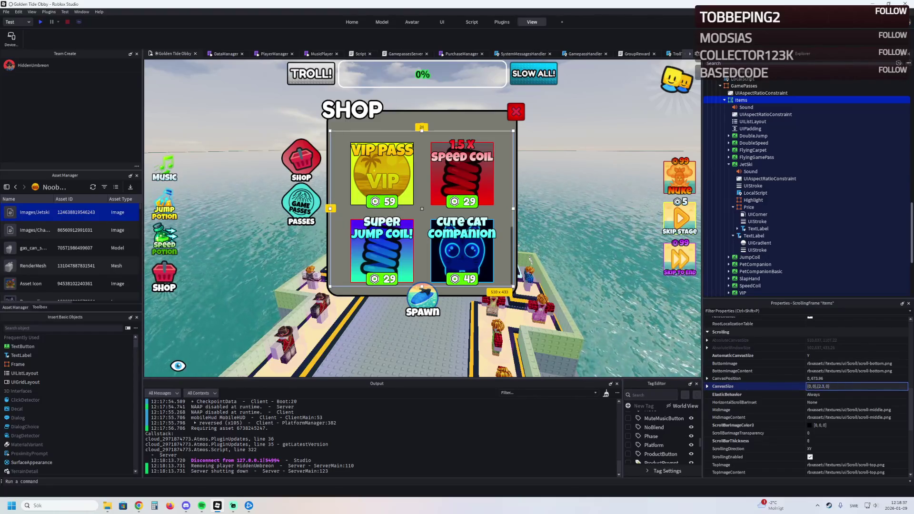
{"action": "key", "text": "BackSpace"}
{"action": "type", "text": "5"}
{"action": "key", "text": "Return"}
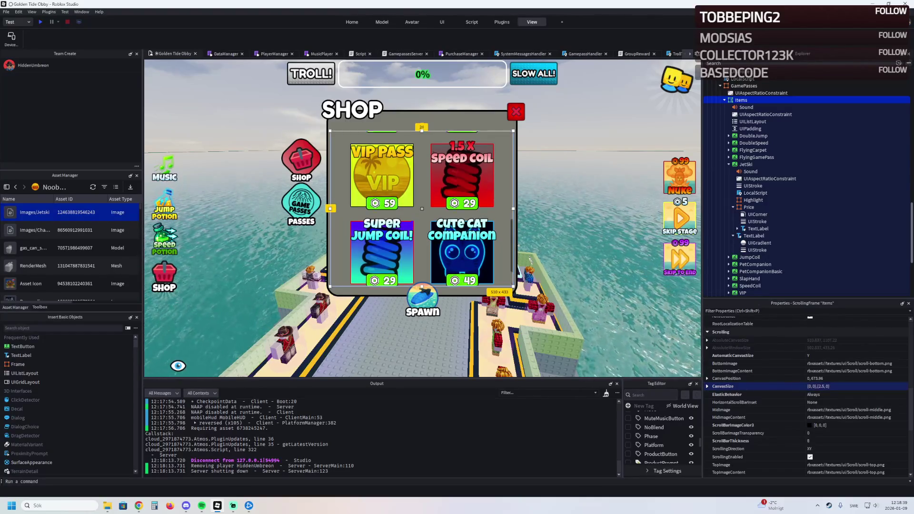
{"action": "scroll", "coordinate": [421, 208], "scroll_direction": "up", "scroll_amount": 10}
{"action": "scroll", "coordinate": [422, 208], "scroll_direction": "down", "scroll_amount": 12}
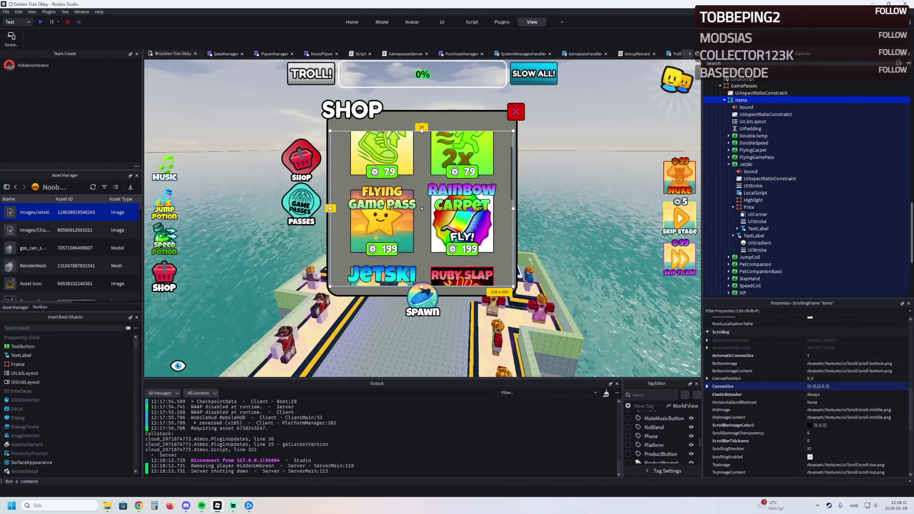
{"action": "left_click", "coordinate": [822, 386]}
{"action": "key", "text": "BackSpace"}
{"action": "key", "text": "BackSpace"}
{"action": "key", "text": "BackSpace"}
{"action": "type", "text": "3"}
{"action": "key", "text": "Return"}
Settle the Items CanvasSize at {0,0},{2.8,0} and check the scrolling pass list.
{"action": "scroll", "coordinate": [421, 208], "scroll_direction": "up", "scroll_amount": 10}
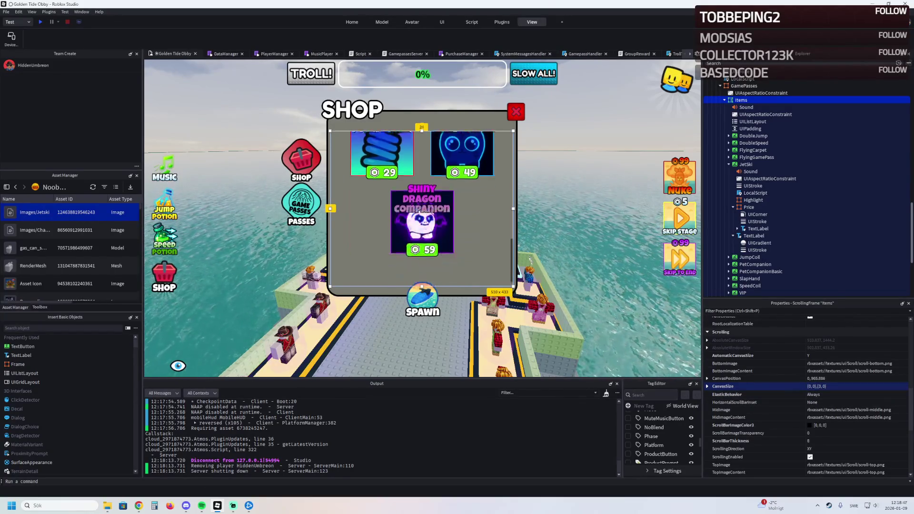
{"action": "scroll", "coordinate": [421, 209], "scroll_direction": "down", "scroll_amount": 5}
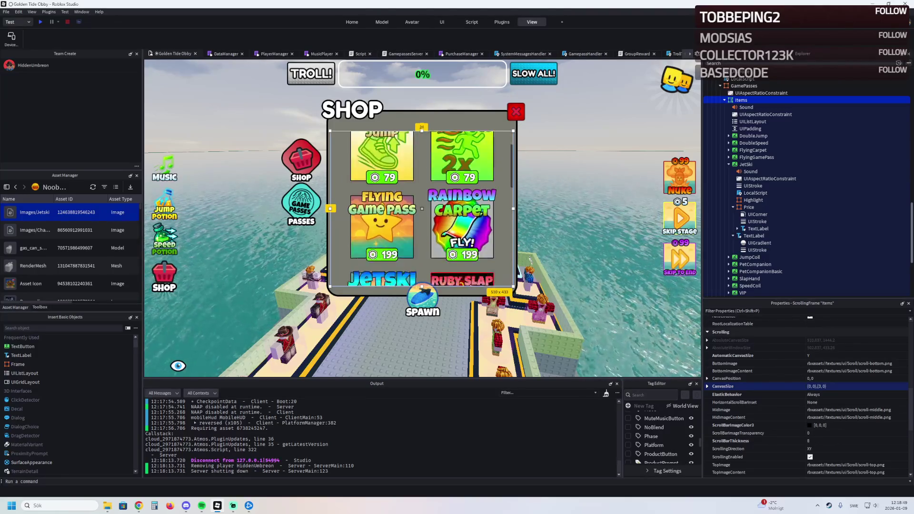
{"action": "left_click", "coordinate": [837, 386]}
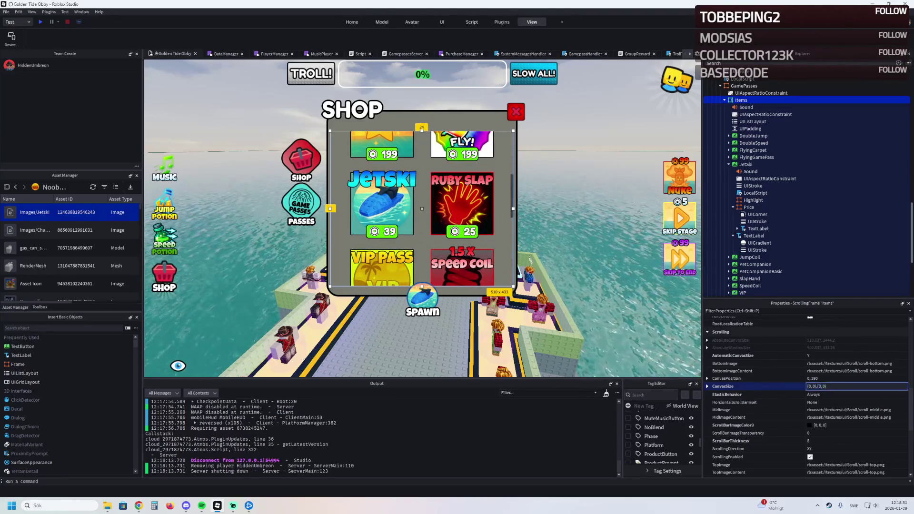
{"action": "type", "text": ".8"}
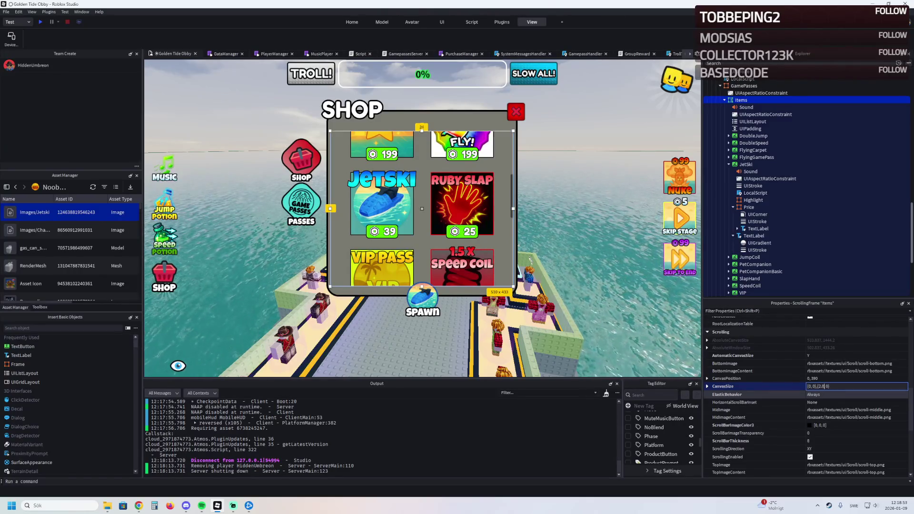
{"action": "key", "text": "Return"}
{"action": "scroll", "coordinate": [422, 209], "scroll_direction": "down", "scroll_amount": 6}
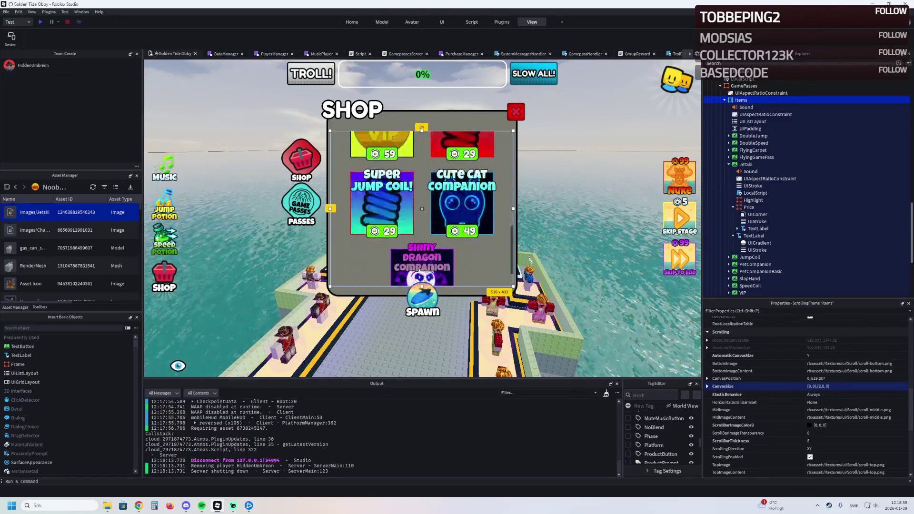
{"action": "scroll", "coordinate": [422, 209], "scroll_direction": "up", "scroll_amount": 9}
{"action": "scroll", "coordinate": [422, 209], "scroll_direction": "up", "scroll_amount": 4}
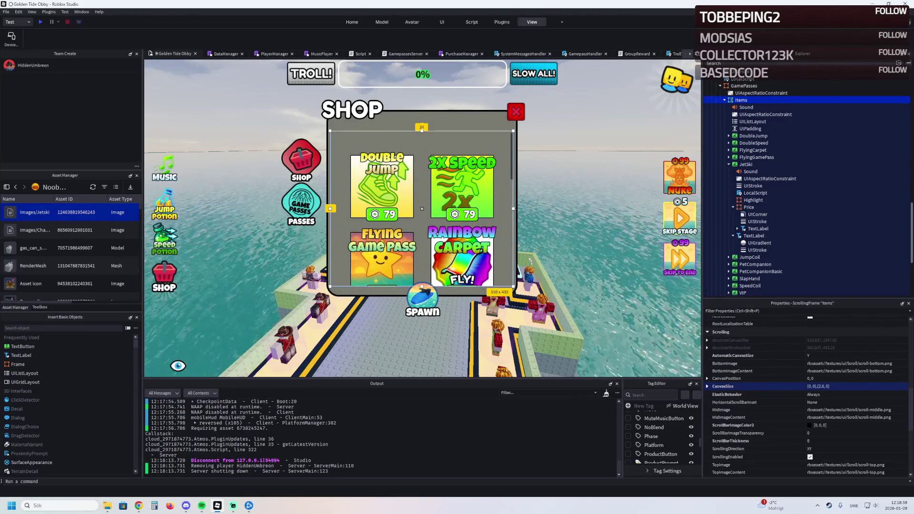
{"action": "scroll", "coordinate": [421, 209], "scroll_direction": "down", "scroll_amount": 3}
{"action": "scroll", "coordinate": [422, 208], "scroll_direction": "up", "scroll_amount": 3}
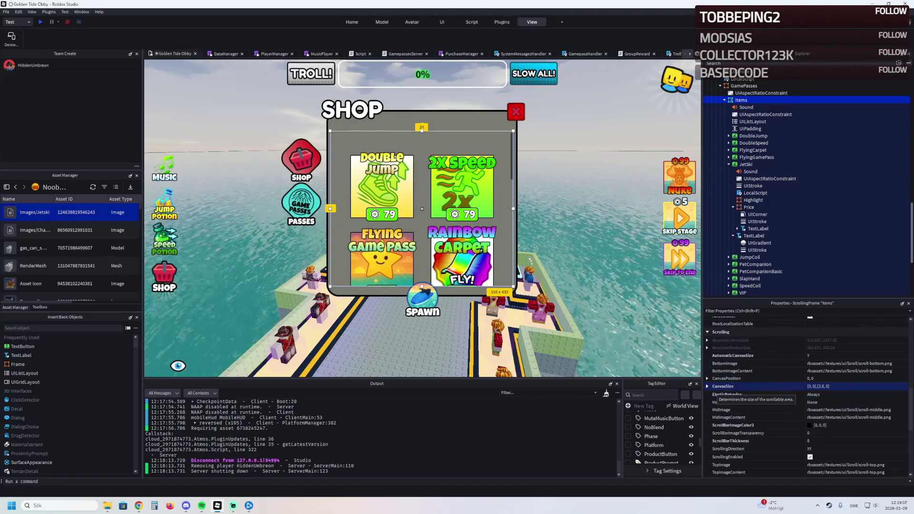
{"action": "scroll", "coordinate": [761, 425], "scroll_direction": "up", "scroll_amount": 10}
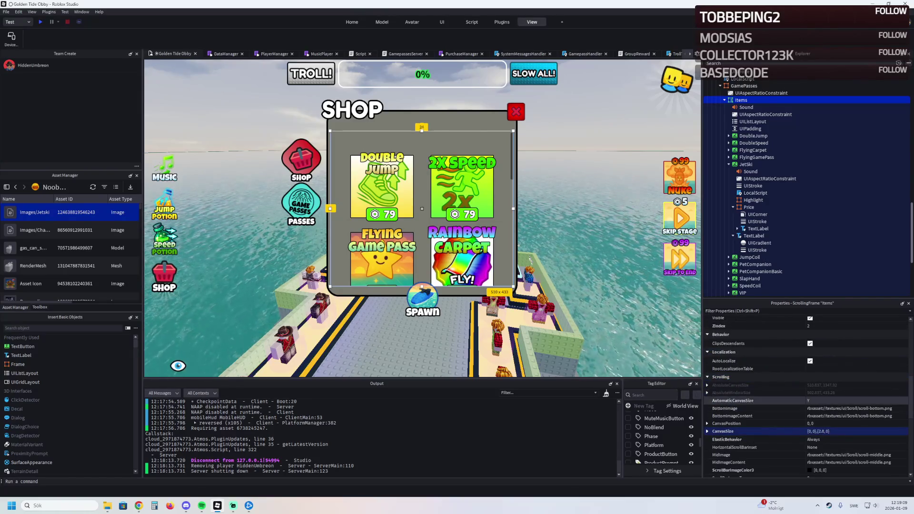
{"action": "scroll", "coordinate": [809, 398], "scroll_direction": "up", "scroll_amount": 3}
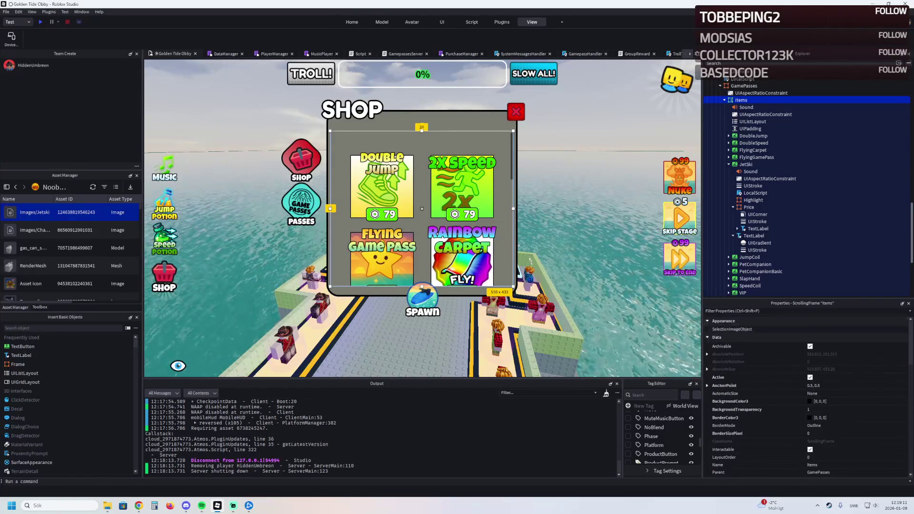
{"action": "left_click", "coordinate": [743, 85]}
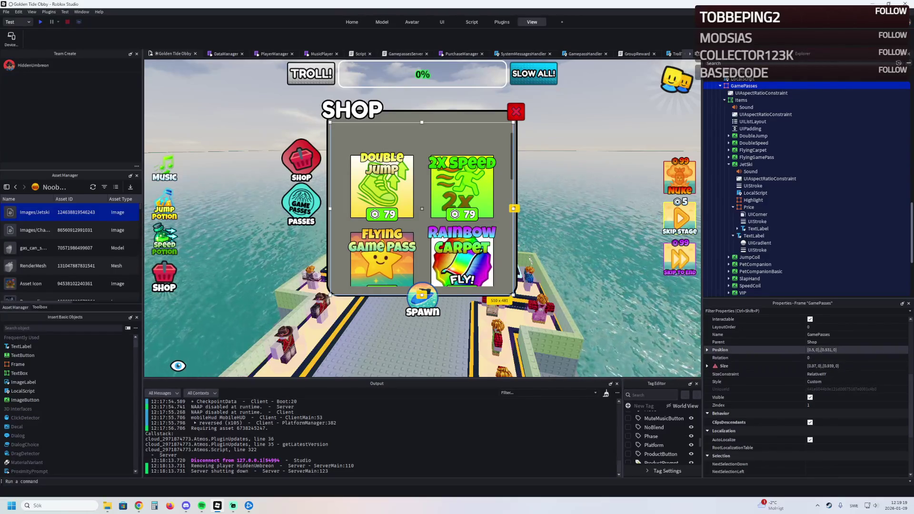
{"action": "left_click", "coordinate": [823, 350]}
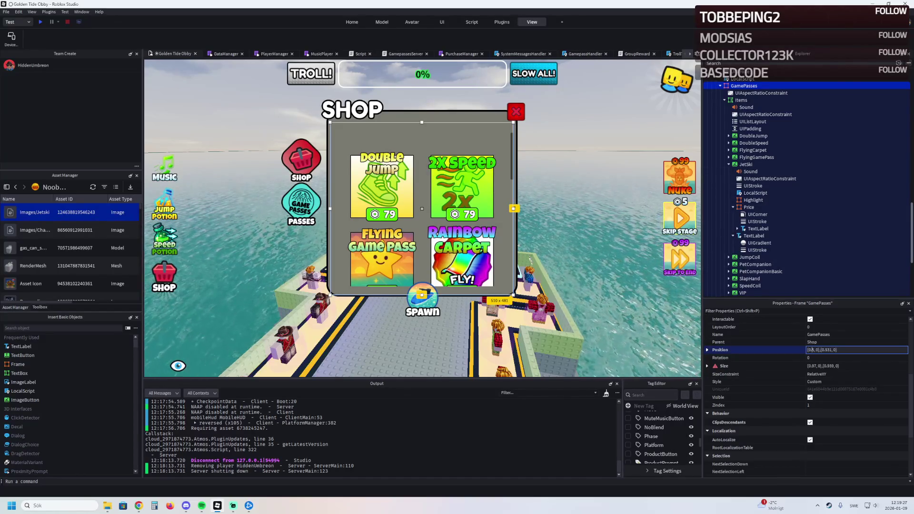
{"action": "key", "text": "Return"}
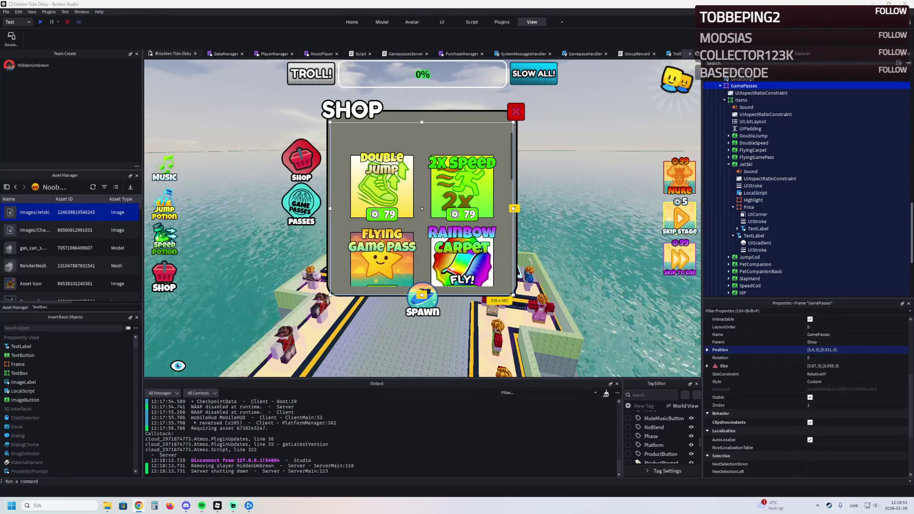
{"action": "scroll", "coordinate": [421, 210], "scroll_direction": "down", "scroll_amount": 5}
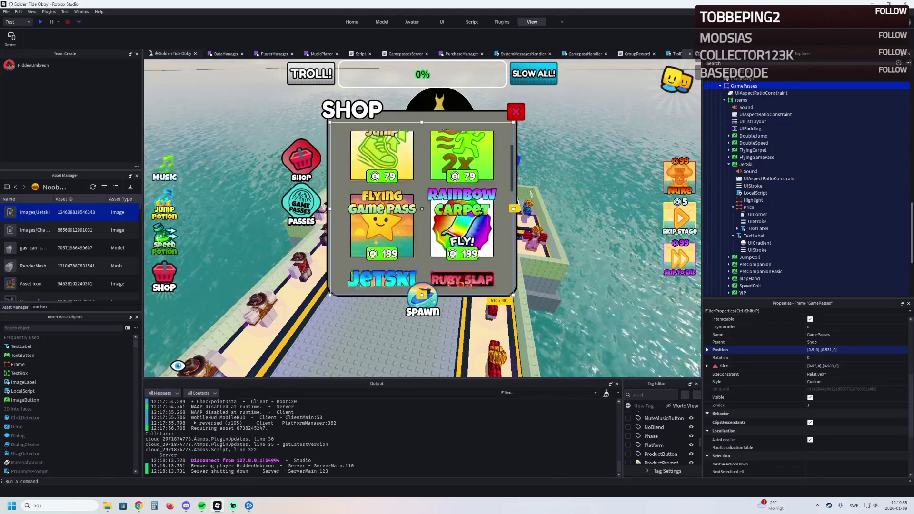
{"action": "scroll", "coordinate": [421, 209], "scroll_direction": "up", "scroll_amount": 4}
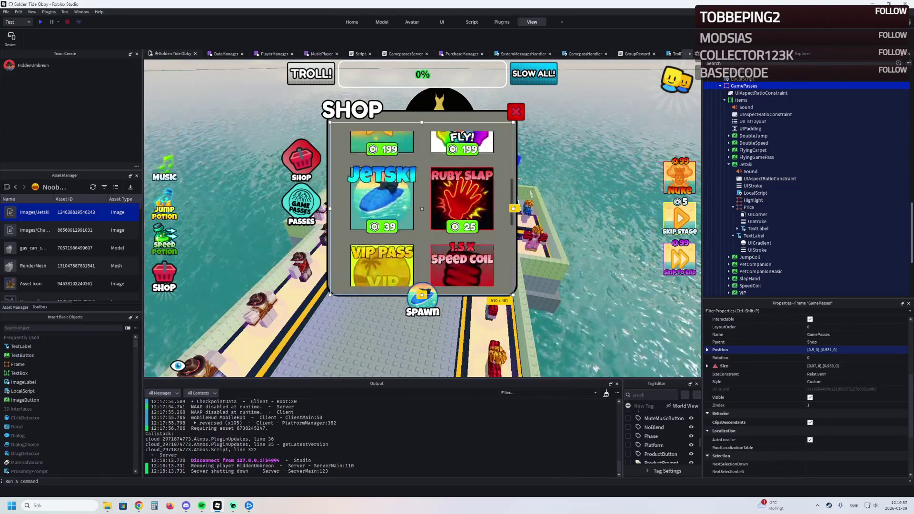
{"action": "scroll", "coordinate": [421, 210], "scroll_direction": "up", "scroll_amount": 2}
{"action": "scroll", "coordinate": [422, 210], "scroll_direction": "down", "scroll_amount": 1}
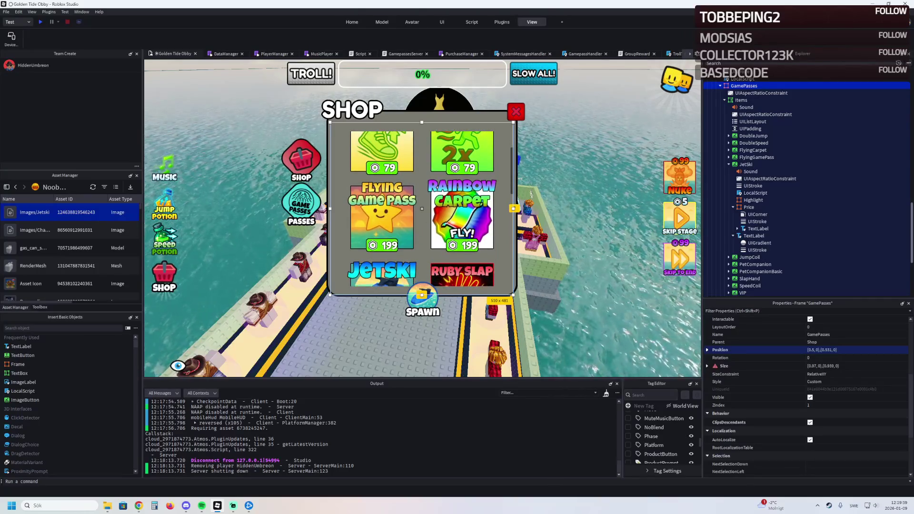
{"action": "scroll", "coordinate": [421, 209], "scroll_direction": "down", "scroll_amount": 2}
{"action": "scroll", "coordinate": [421, 209], "scroll_direction": "up", "scroll_amount": 3}
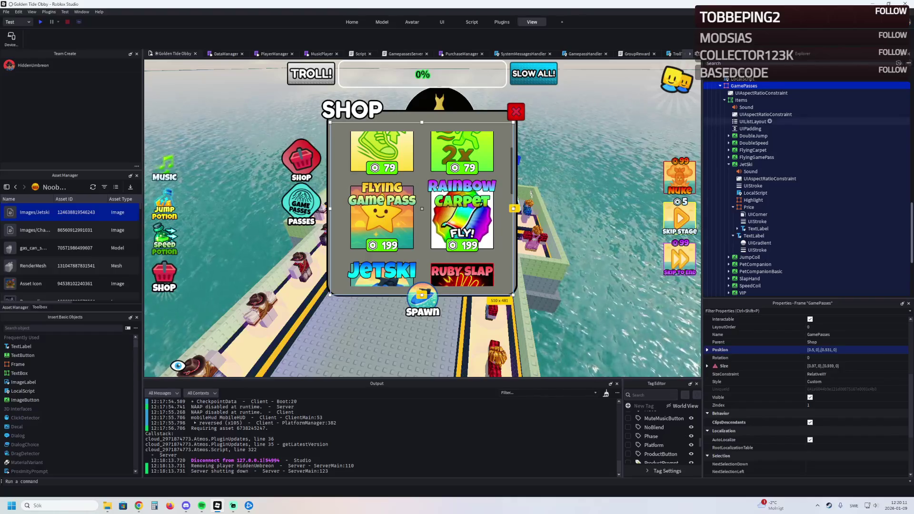
{"action": "scroll", "coordinate": [804, 190], "scroll_direction": "up", "scroll_amount": 5}
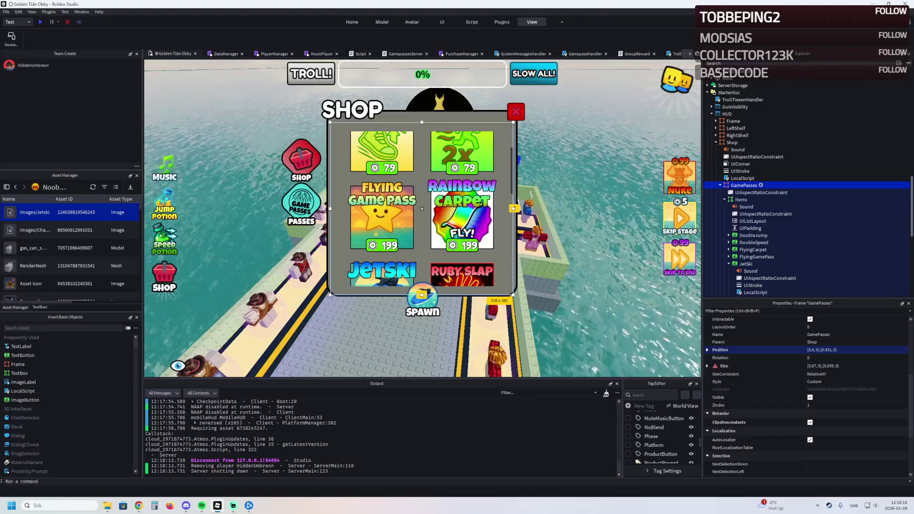
Expand MobileHUD > Shop > GamePasses > Items in Explorer.
{"action": "scroll", "coordinate": [804, 190], "scroll_direction": "down", "scroll_amount": 8}
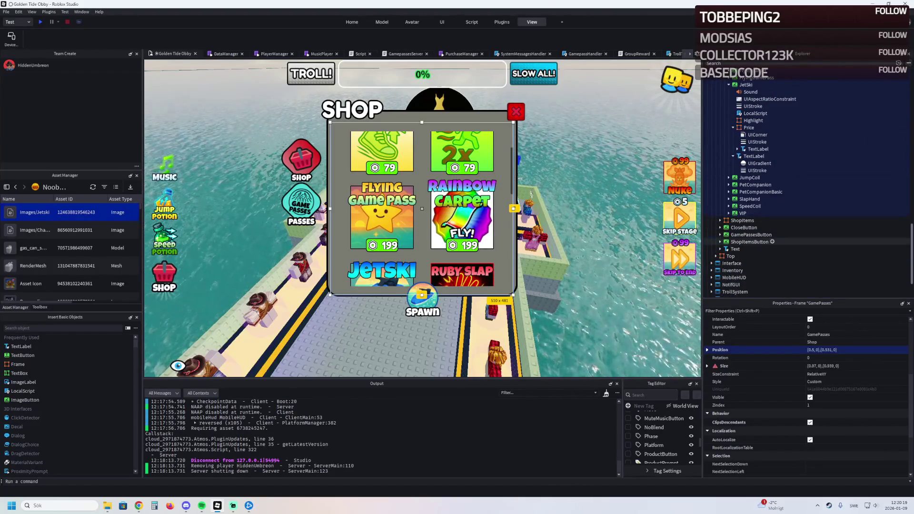
{"action": "scroll", "coordinate": [761, 245], "scroll_direction": "down", "scroll_amount": 1}
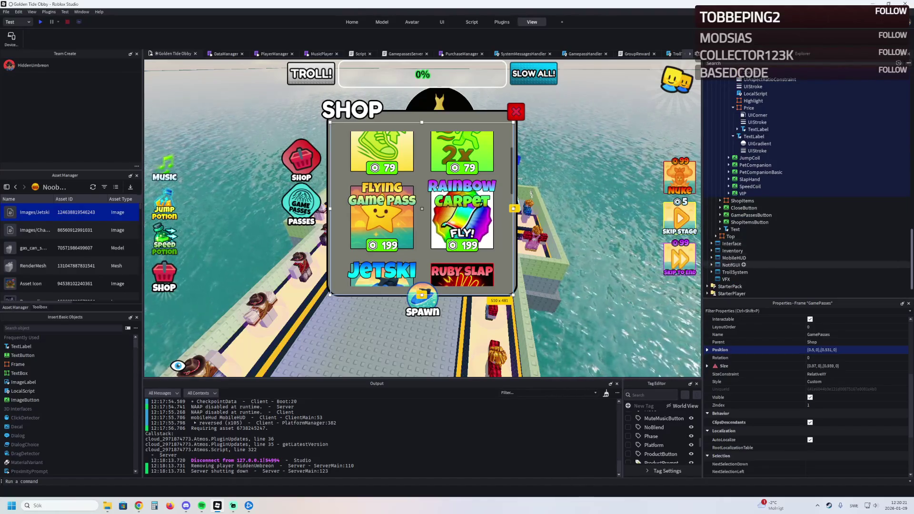
{"action": "left_click", "coordinate": [711, 257]}
{"action": "scroll", "coordinate": [711, 258], "scroll_direction": "down", "scroll_amount": 1}
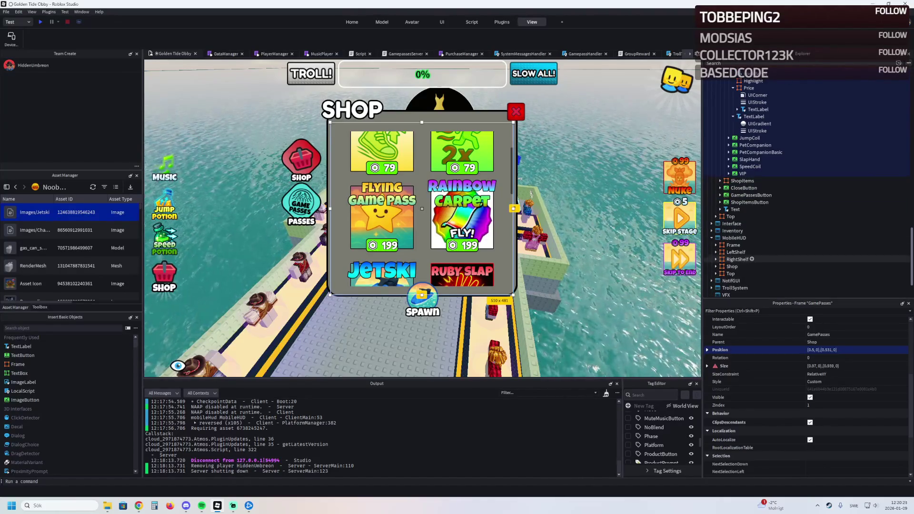
{"action": "left_click", "coordinate": [716, 266]}
{"action": "scroll", "coordinate": [716, 266], "scroll_direction": "down", "scroll_amount": 2}
{"action": "scroll", "coordinate": [716, 264], "scroll_direction": "down", "scroll_amount": 1}
{"action": "left_click", "coordinate": [724, 263]}
{"action": "scroll", "coordinate": [723, 261], "scroll_direction": "down", "scroll_amount": 3}
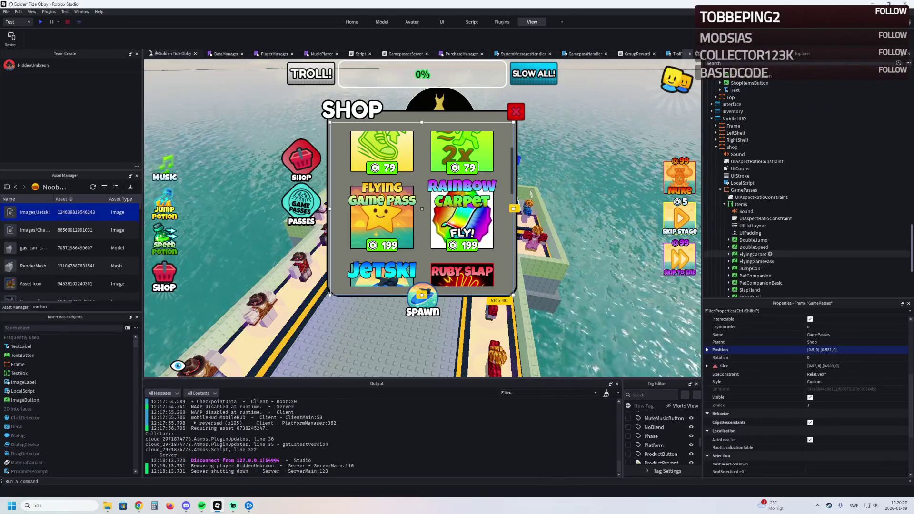
Duplicate the FlyingGamePass tile and rename the copy to Jetski.
{"action": "left_click", "coordinate": [756, 261]}
{"action": "key", "text": "ctrl+d"}
{"action": "key", "text": "F2"}
{"action": "type", "text": "Jetski"}
{"action": "key", "text": "Return"}
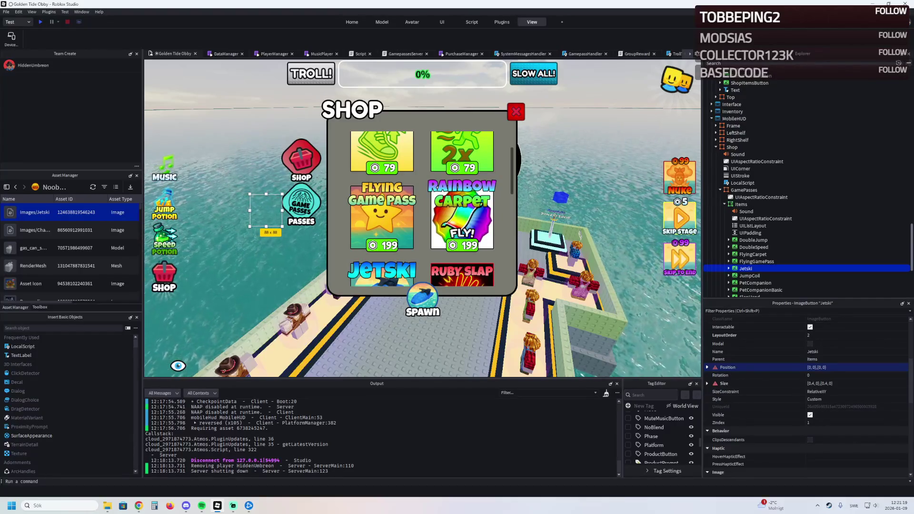
Select the Jetski tile and bring up the choices for its Image property.
{"action": "mouse_move", "coordinate": [771, 269]}
{"action": "left_click", "coordinate": [728, 268]}
{"action": "scroll", "coordinate": [761, 214], "scroll_direction": "down", "scroll_amount": 5}
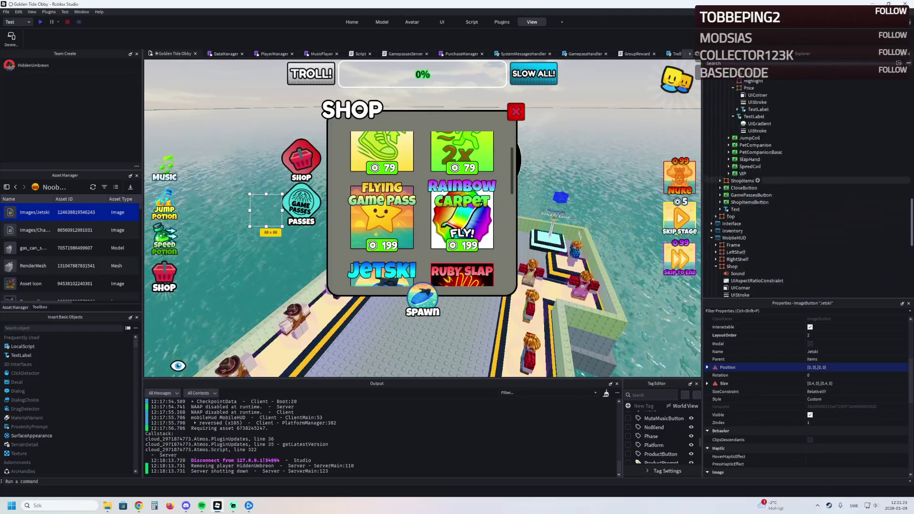
{"action": "left_click", "coordinate": [745, 144]}
{"action": "scroll", "coordinate": [785, 346], "scroll_direction": "up", "scroll_amount": 4}
{"action": "scroll", "coordinate": [804, 380], "scroll_direction": "down", "scroll_amount": 5}
{"action": "left_click", "coordinate": [832, 344]}
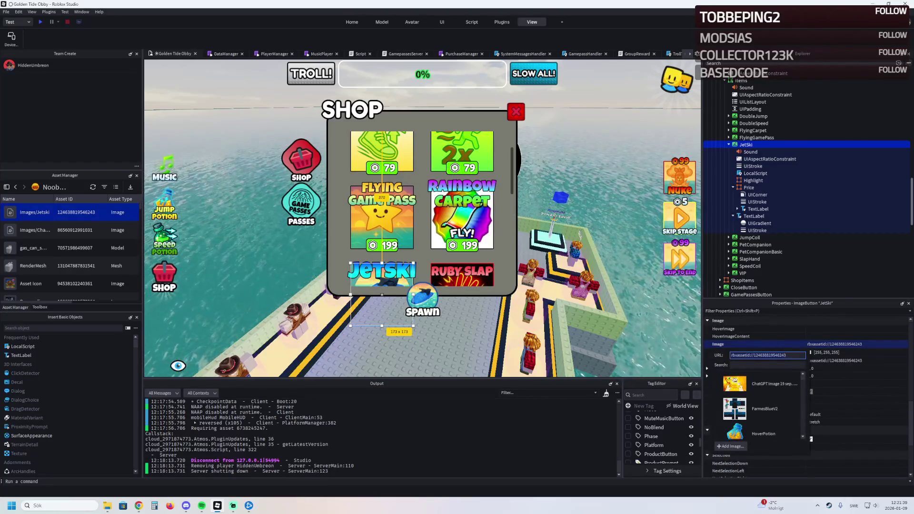
Select the mobile shop's Jetski tile and apply the images/Jetski asset as its Image.
{"action": "left_click", "coordinate": [750, 266]}
{"action": "scroll", "coordinate": [754, 268], "scroll_direction": "down", "scroll_amount": 6}
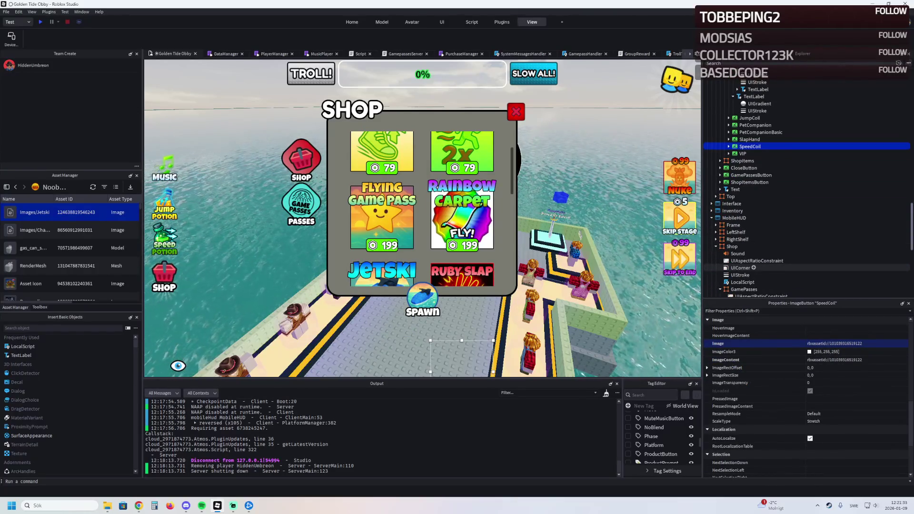
{"action": "scroll", "coordinate": [754, 268], "scroll_direction": "down", "scroll_amount": 3}
{"action": "scroll", "coordinate": [757, 262], "scroll_direction": "down", "scroll_amount": 3}
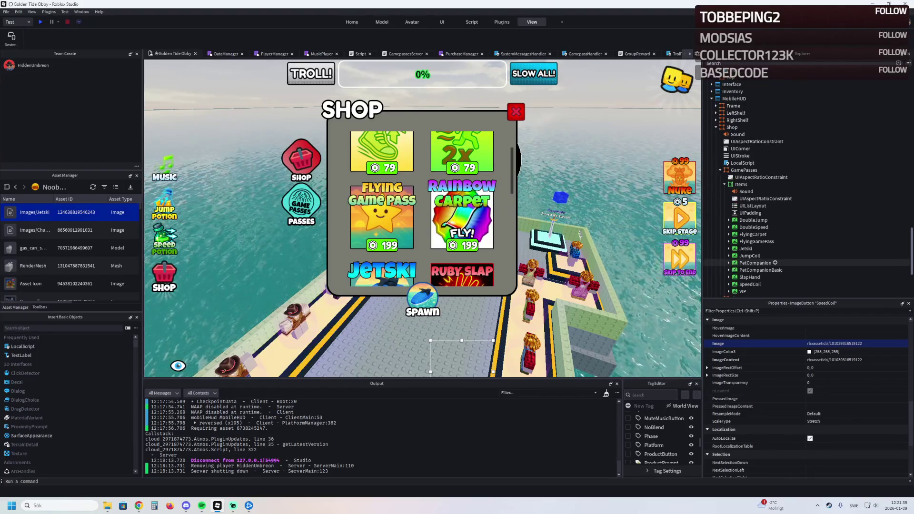
{"action": "left_click", "coordinate": [746, 248]}
{"action": "left_click", "coordinate": [832, 343]}
{"action": "left_click", "coordinate": [739, 383]}
{"action": "key", "text": "Right"}
{"action": "scroll", "coordinate": [761, 200], "scroll_direction": "down", "scroll_amount": 5}
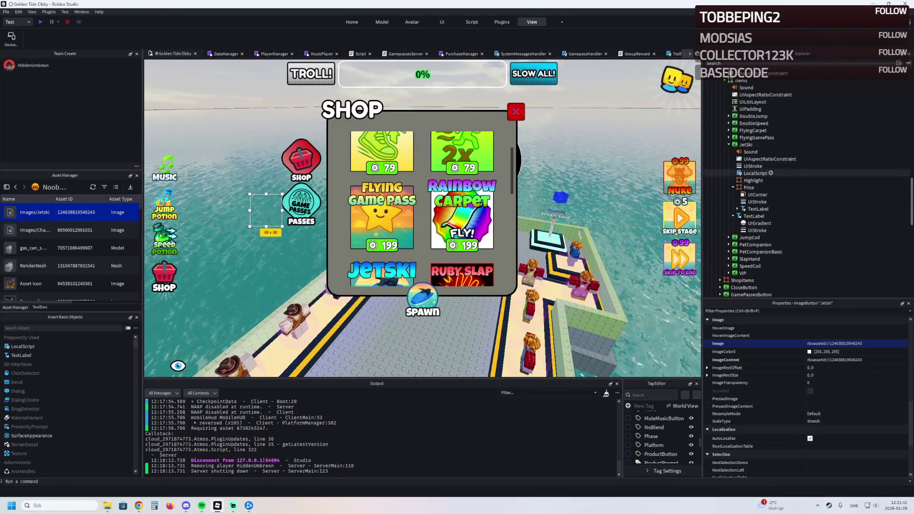
Select a Jetski price label and begin editing its ProductId attribute.
{"action": "left_click", "coordinate": [759, 209]}
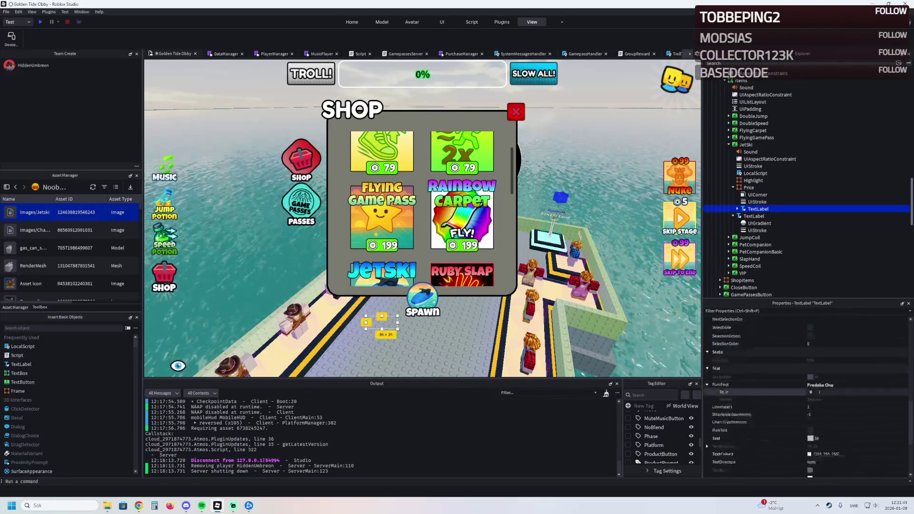
{"action": "scroll", "coordinate": [809, 390], "scroll_direction": "down", "scroll_amount": 10}
{"action": "left_click", "coordinate": [852, 473]}
{"action": "scroll", "coordinate": [750, 224], "scroll_direction": "up", "scroll_amount": 8}
{"action": "scroll", "coordinate": [751, 224], "scroll_direction": "down", "scroll_amount": 4}
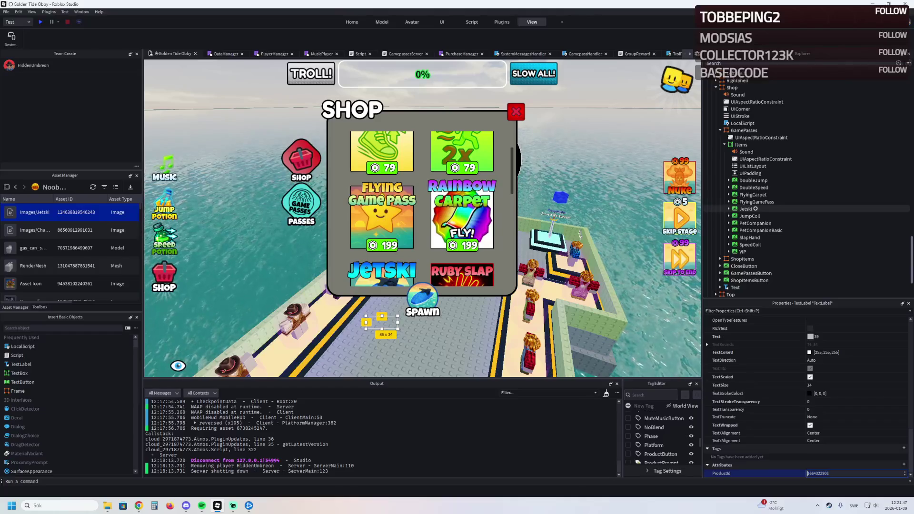
{"action": "left_click", "coordinate": [728, 209]}
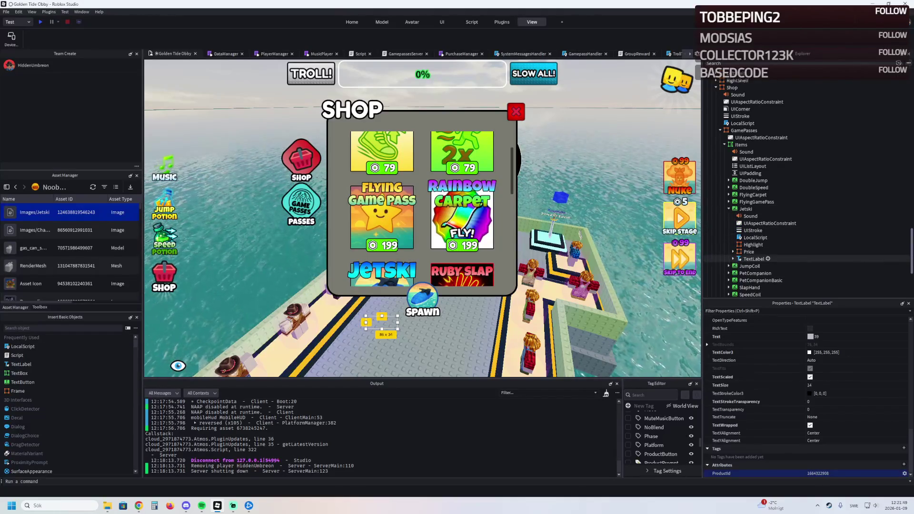
{"action": "left_click", "coordinate": [733, 251]}
{"action": "left_click", "coordinate": [758, 272]}
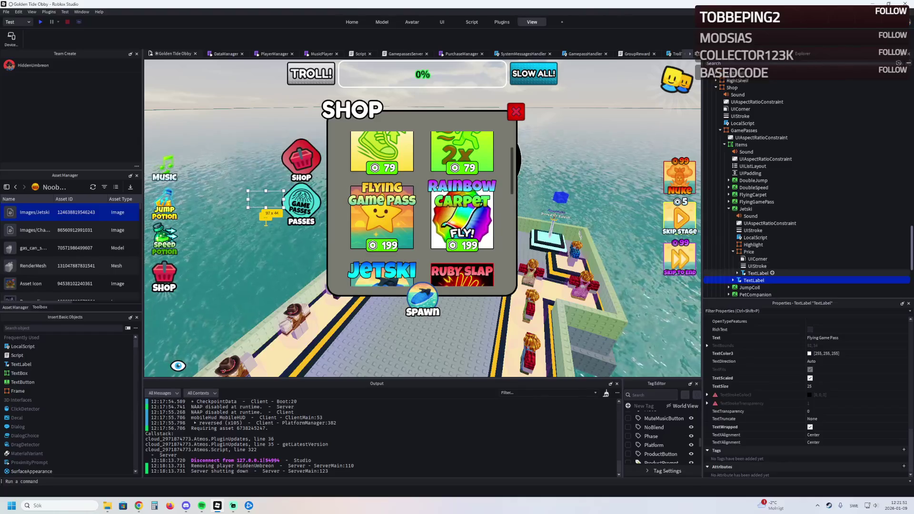
{"action": "left_click", "coordinate": [833, 473]}
{"action": "key", "text": "ctrl+v"}
{"action": "key", "text": "Return"}
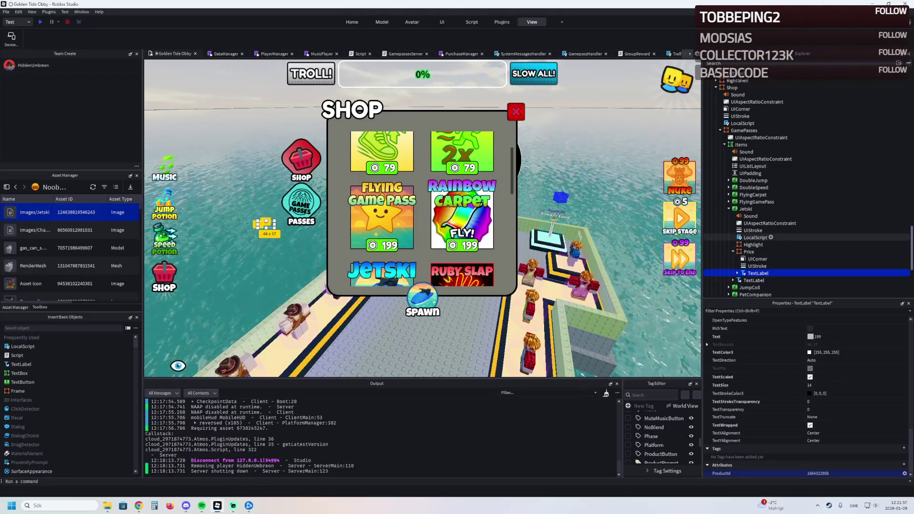
{"action": "double_click", "coordinate": [755, 238]}
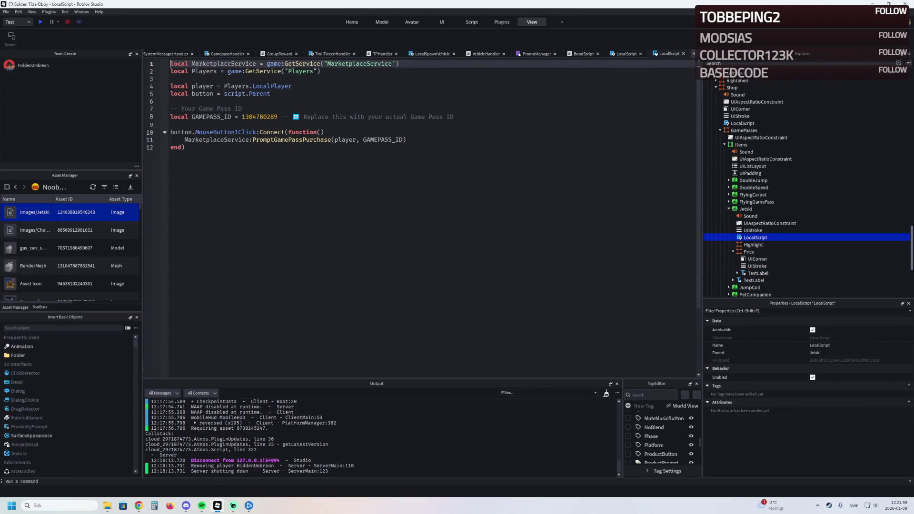
{"action": "double_click", "coordinate": [259, 116]}
{"action": "key", "text": "ctrl+v"}
{"action": "key", "text": "ctrl+s"}
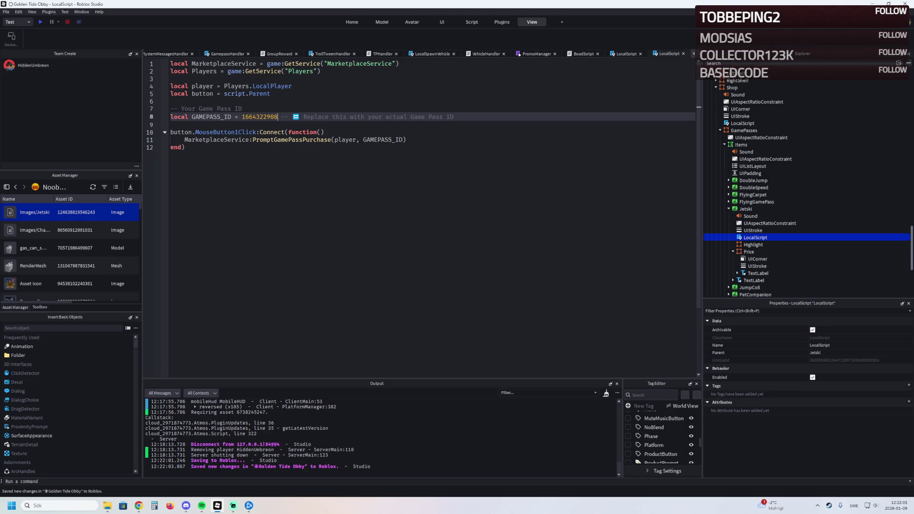
{"action": "key", "text": "ctrl+s"}
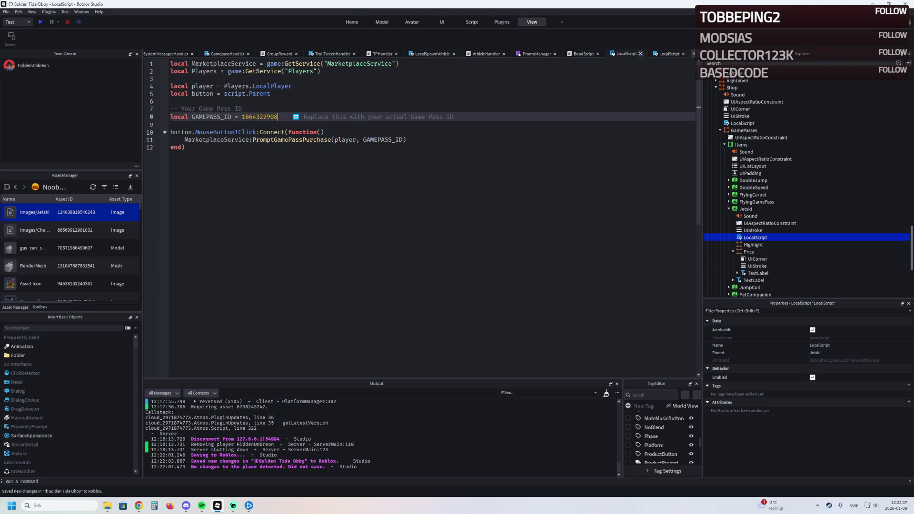
{"action": "key", "text": "ctrl+shift+Tab"}
{"action": "key", "text": "ctrl+shift+Tab"}
{"action": "key", "text": "ctrl+shift+Tab"}
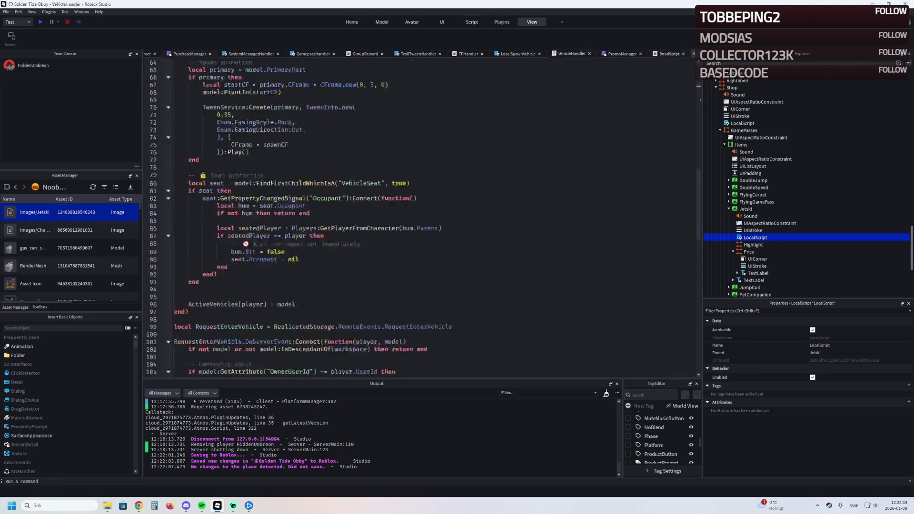
{"action": "key", "text": "ctrl+shift+Tab"}
{"action": "key", "text": "ctrl+shift+Tab"}
{"action": "key", "text": "ctrl+shift+Tab"}
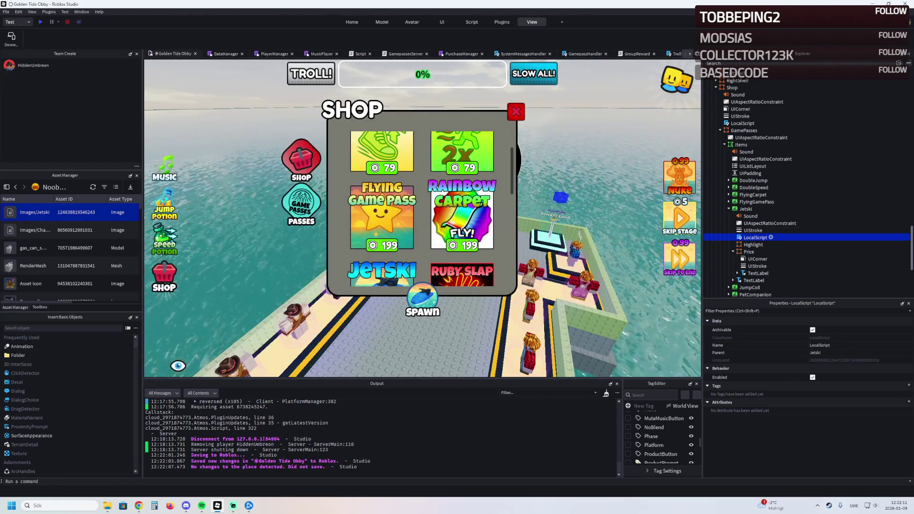
Select the mobile Jetski ImageButton and set its BackgroundTransparency to 0.65.
{"action": "scroll", "coordinate": [785, 209], "scroll_direction": "up", "scroll_amount": 5}
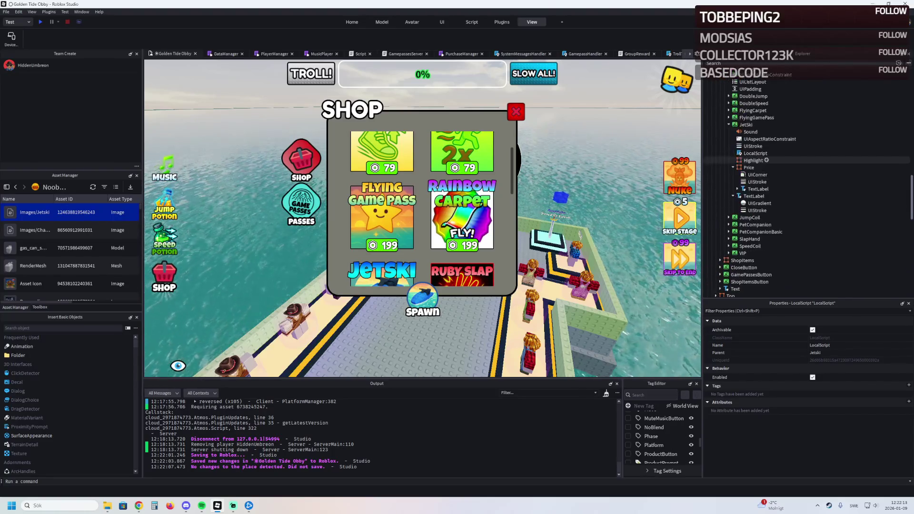
{"action": "left_click", "coordinate": [382, 271]}
{"action": "left_click", "coordinate": [837, 410]}
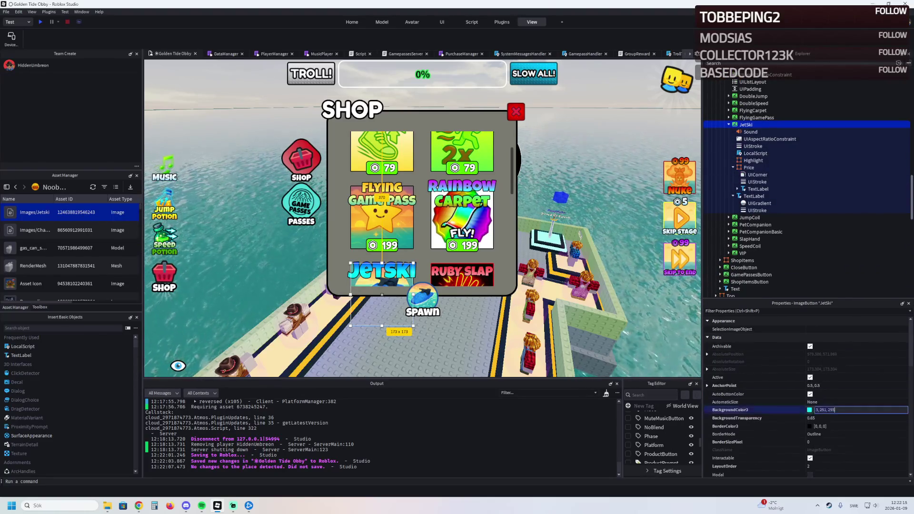
{"action": "scroll", "coordinate": [785, 193], "scroll_direction": "down", "scroll_amount": 2}
{"action": "scroll", "coordinate": [804, 191], "scroll_direction": "down", "scroll_amount": 6}
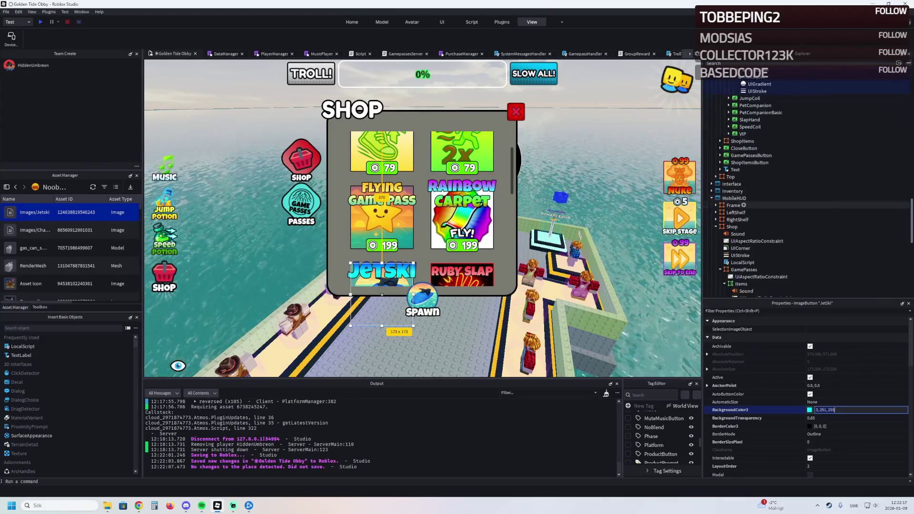
{"action": "left_click", "coordinate": [745, 288]}
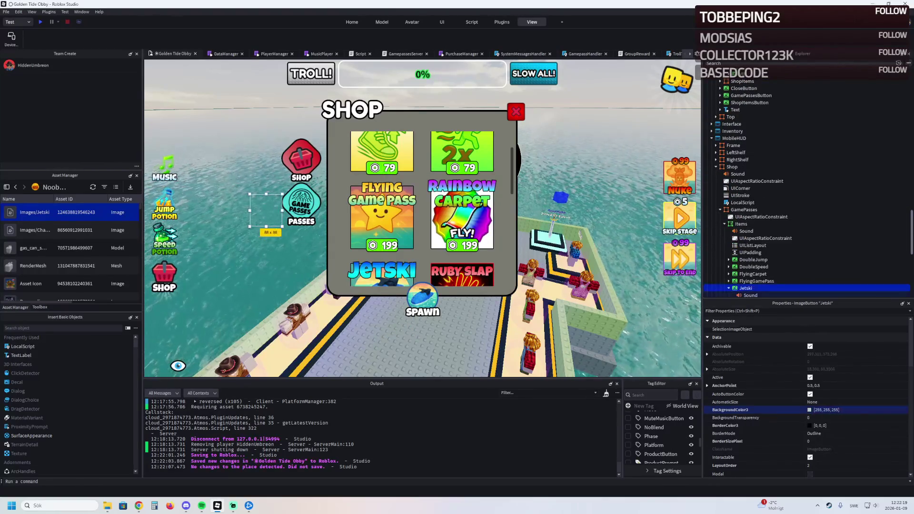
{"action": "left_click", "coordinate": [816, 417]}
{"action": "type", "text": "0.65"}
{"action": "key", "text": "Return"}
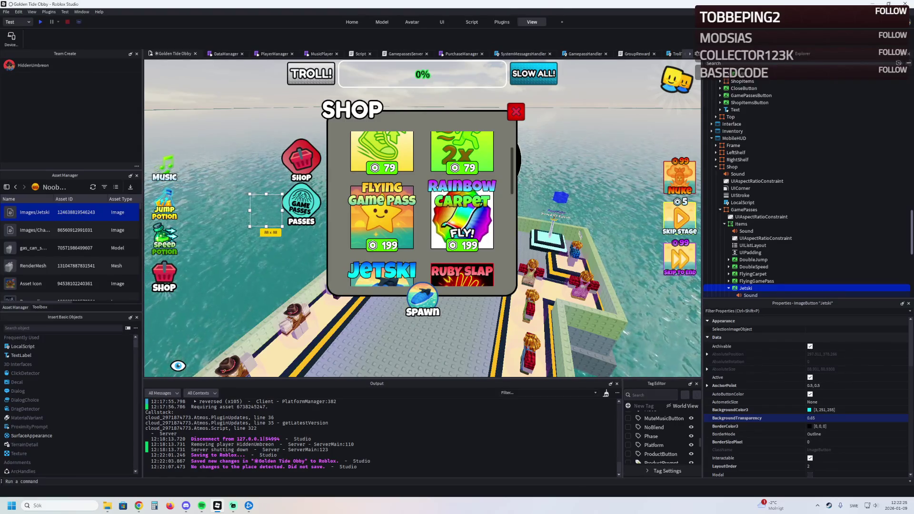
{"action": "scroll", "coordinate": [761, 251], "scroll_direction": "down", "scroll_amount": 4}
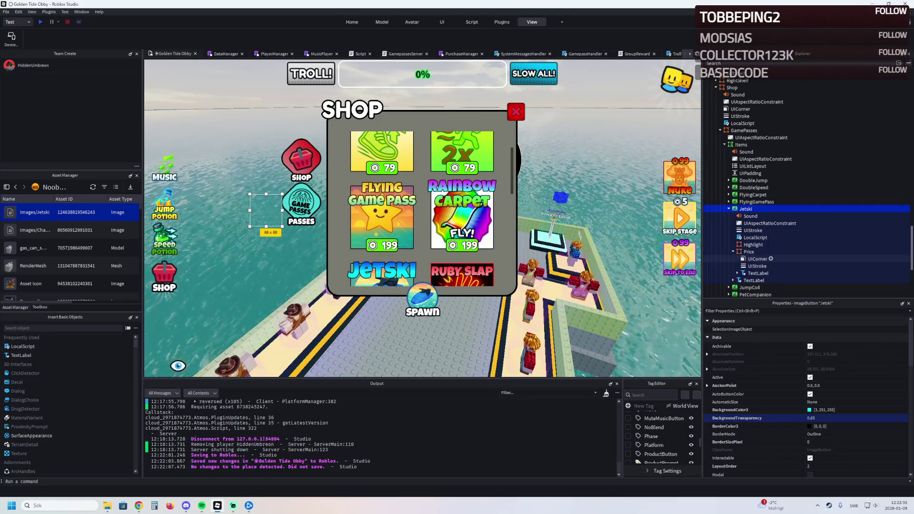
{"action": "scroll", "coordinate": [762, 228], "scroll_direction": "up", "scroll_amount": 8}
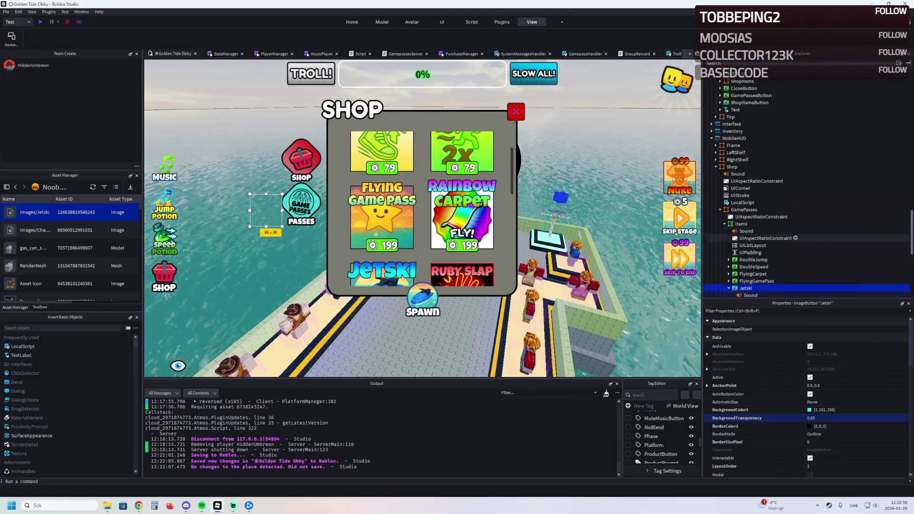
Move the UIGradient onto the mobile Jetski tile's title TextLabel.
{"action": "scroll", "coordinate": [743, 196], "scroll_direction": "up", "scroll_amount": 3}
{"action": "left_click", "coordinate": [757, 156]}
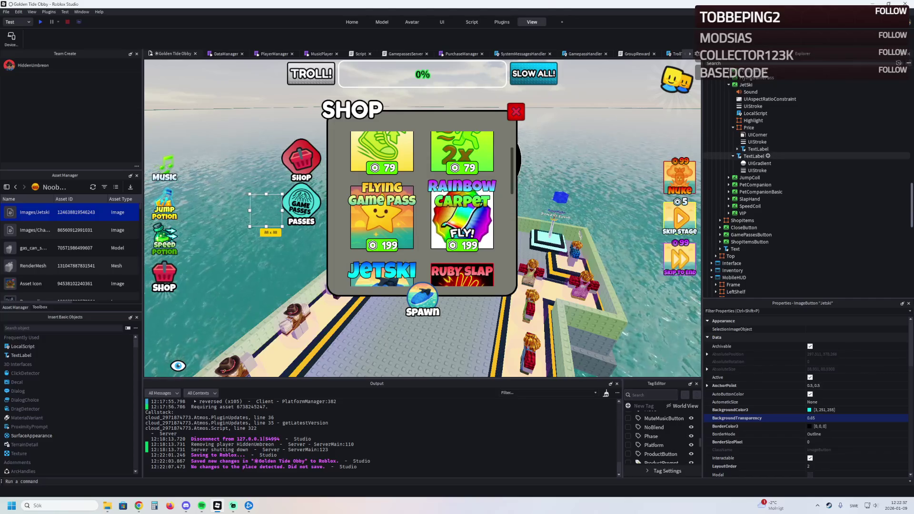
{"action": "left_click", "coordinate": [760, 163]}
{"action": "scroll", "coordinate": [771, 238], "scroll_direction": "down", "scroll_amount": 8}
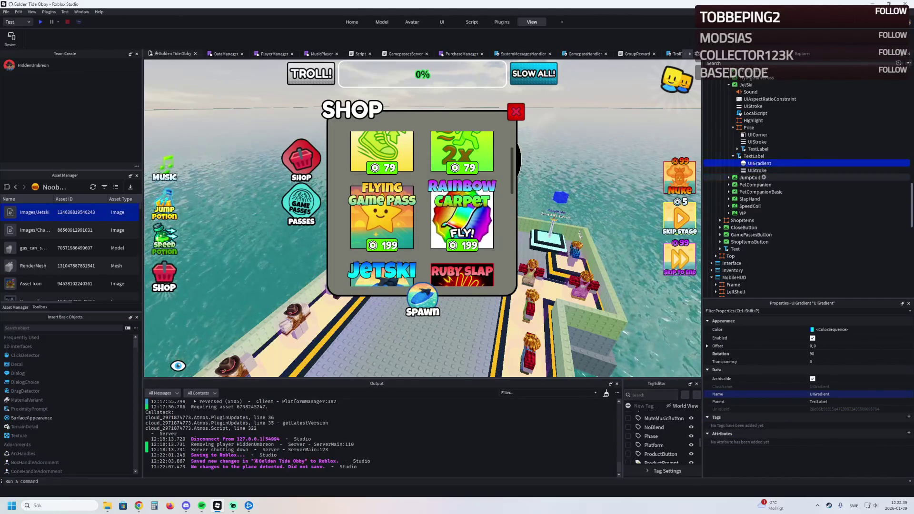
{"action": "scroll", "coordinate": [770, 247], "scroll_direction": "down", "scroll_amount": 4}
{"action": "key", "text": "Delete"}
{"action": "left_click", "coordinate": [756, 261]}
{"action": "key", "text": "ctrl+v"}
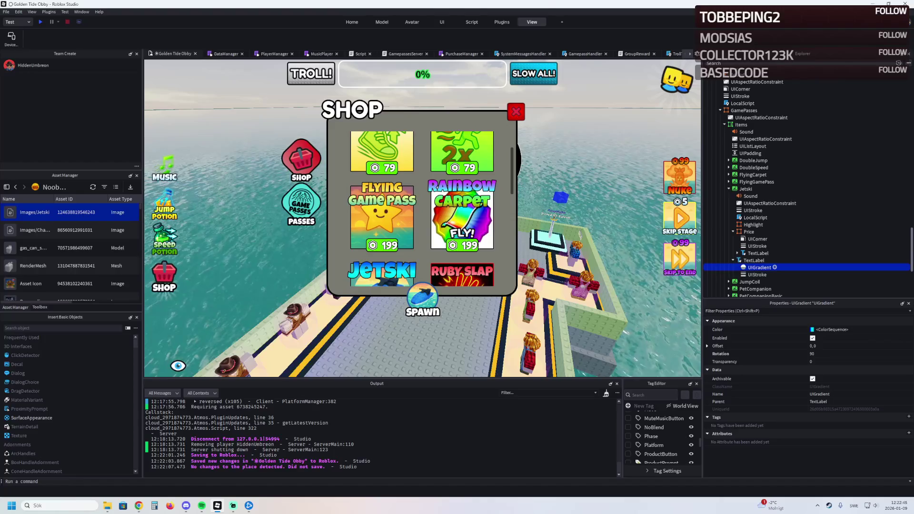
Change the title TextLabel's Text from Flying Game Pass to Jetski.
{"action": "left_click", "coordinate": [756, 261]}
{"action": "scroll", "coordinate": [809, 390], "scroll_direction": "down", "scroll_amount": 10}
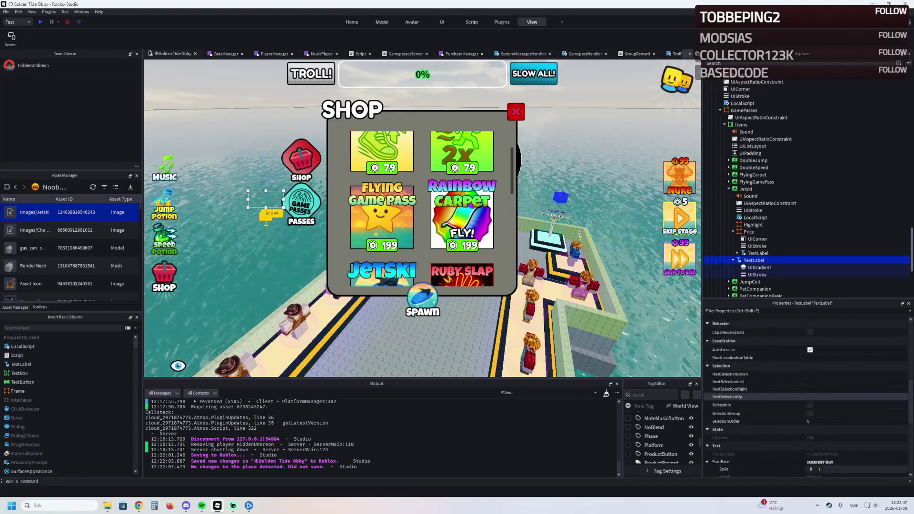
{"action": "left_click", "coordinate": [828, 397]}
{"action": "type", "text": "J"}
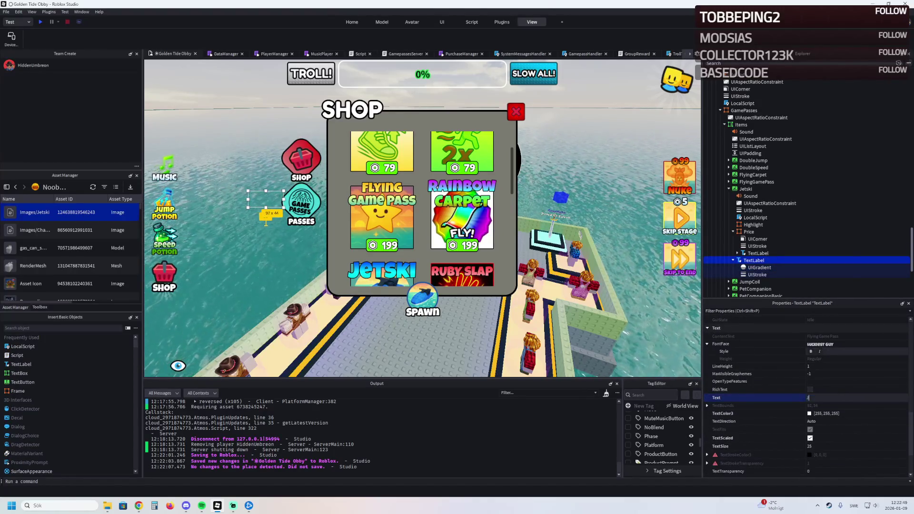
{"action": "type", "text": "etski"}
{"action": "key", "text": "Return"}
{"action": "scroll", "coordinate": [785, 223], "scroll_direction": "up", "scroll_amount": 5}
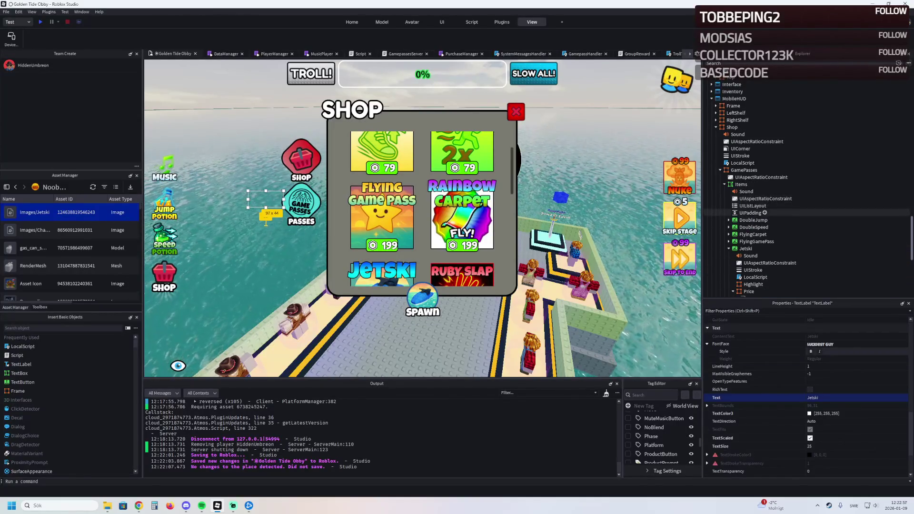
{"action": "left_click", "coordinate": [382, 274]}
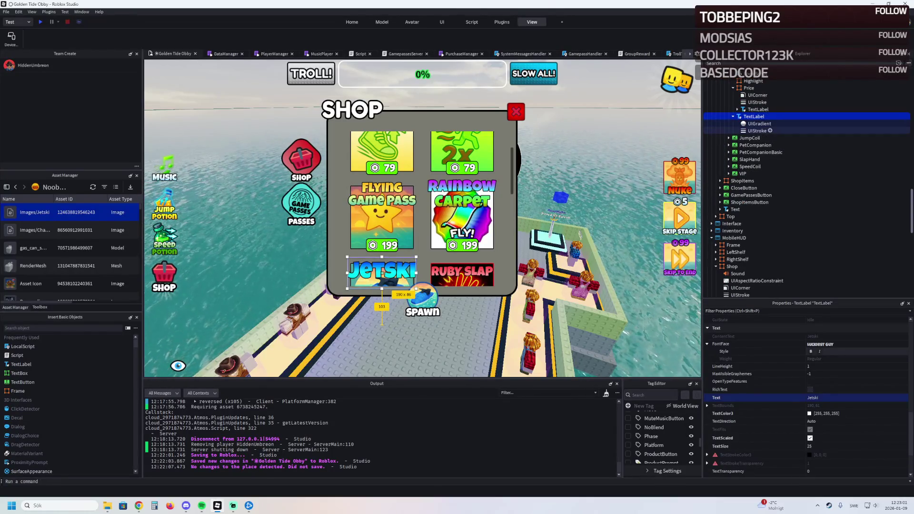
Select and collapse the Jetski tile's Price frame in Explorer.
{"action": "scroll", "coordinate": [780, 153], "scroll_direction": "down", "scroll_amount": 4}
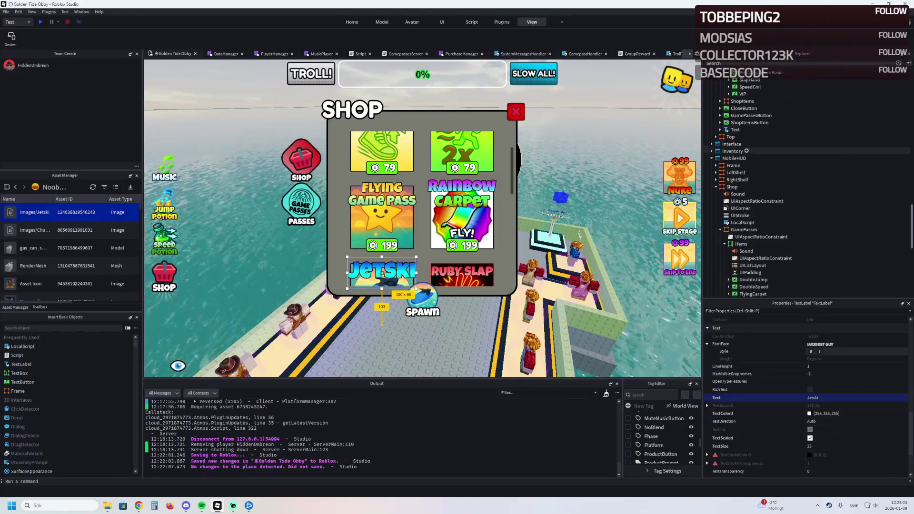
{"action": "scroll", "coordinate": [422, 209], "scroll_direction": "down", "scroll_amount": 6}
{"action": "scroll", "coordinate": [422, 210], "scroll_direction": "up", "scroll_amount": 3}
{"action": "scroll", "coordinate": [422, 210], "scroll_direction": "up", "scroll_amount": 3}
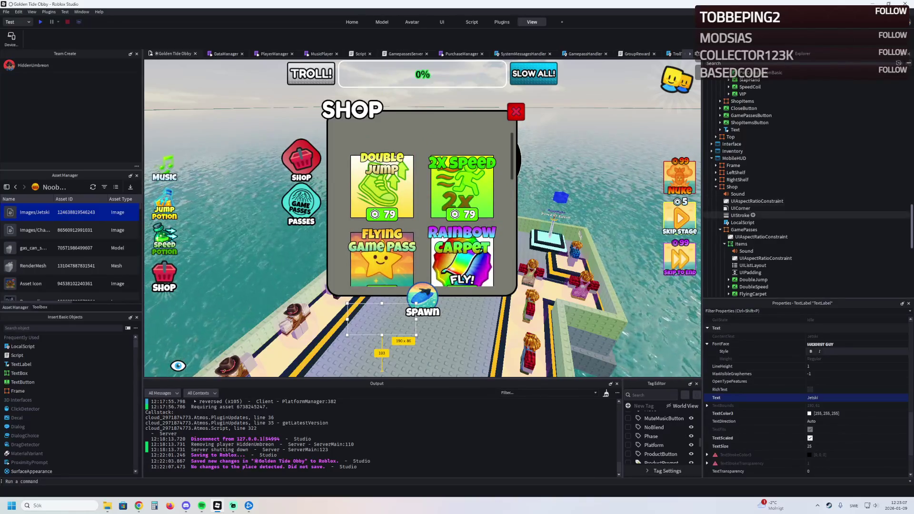
{"action": "scroll", "coordinate": [764, 248], "scroll_direction": "down", "scroll_amount": 4}
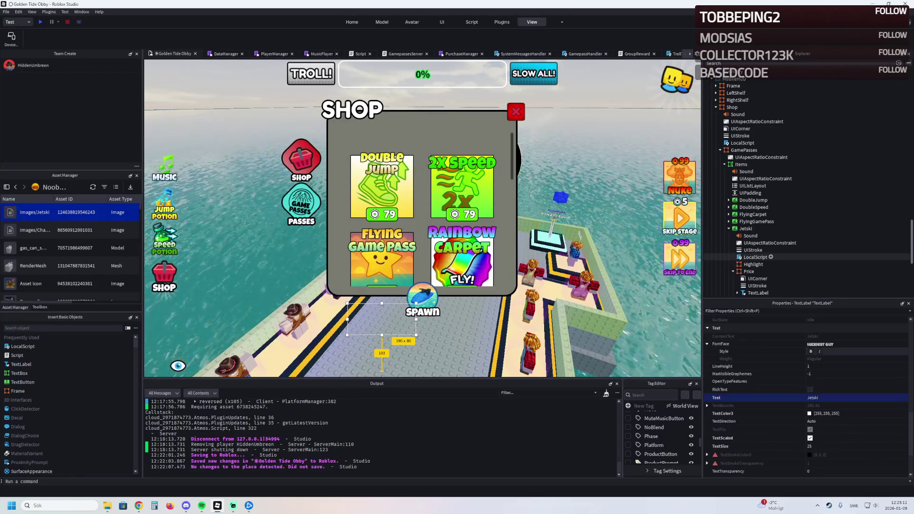
{"action": "scroll", "coordinate": [761, 256], "scroll_direction": "down", "scroll_amount": 2}
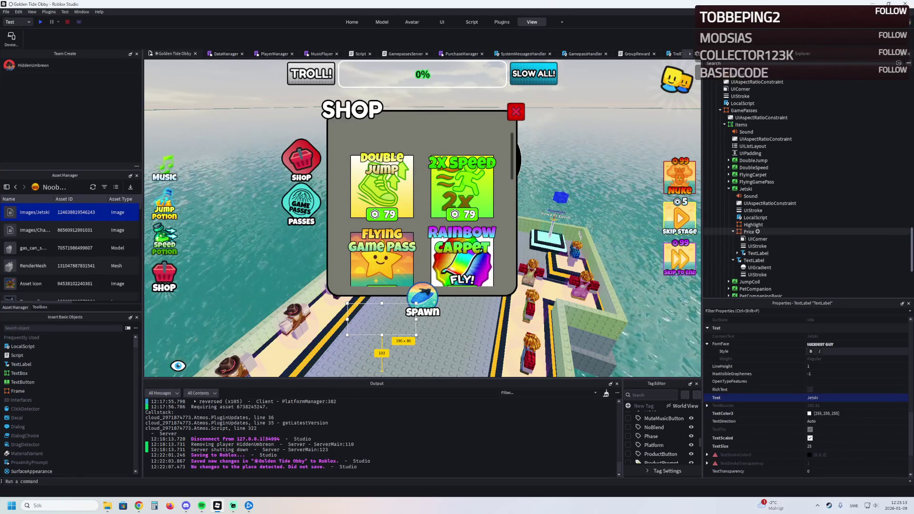
{"action": "left_click", "coordinate": [748, 231]}
{"action": "left_click", "coordinate": [732, 231]}
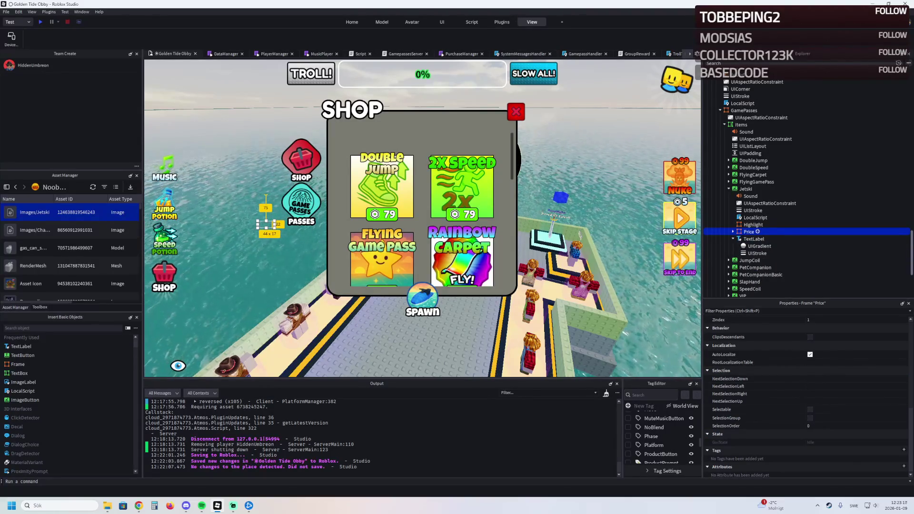
Collapse the Jetski tile and untick Visible on the GamePasses list.
{"action": "scroll", "coordinate": [761, 231], "scroll_direction": "down", "scroll_amount": 7}
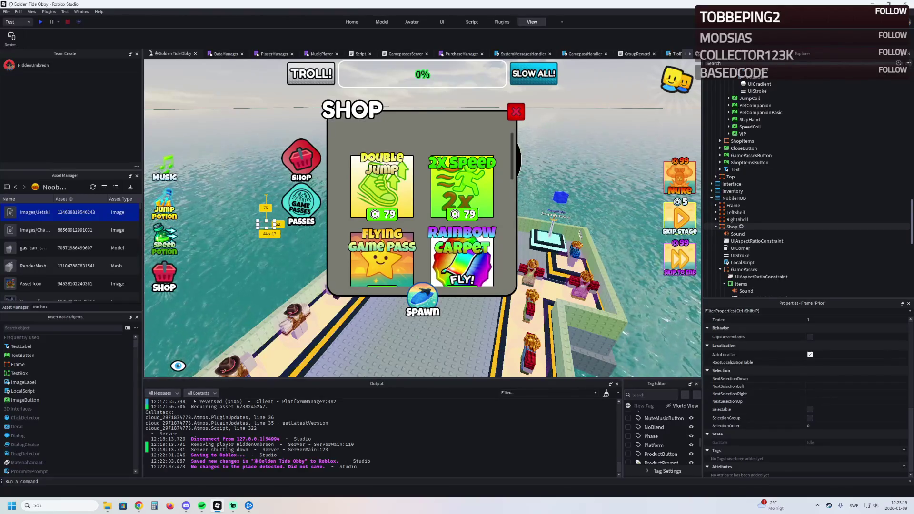
{"action": "scroll", "coordinate": [757, 229], "scroll_direction": "down", "scroll_amount": 5}
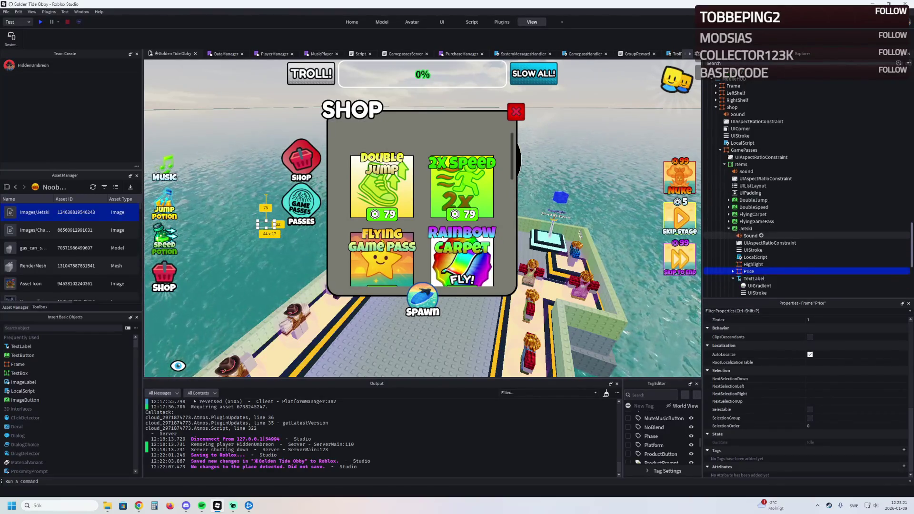
{"action": "left_click", "coordinate": [728, 228]}
{"action": "scroll", "coordinate": [761, 236], "scroll_direction": "up", "scroll_amount": 5}
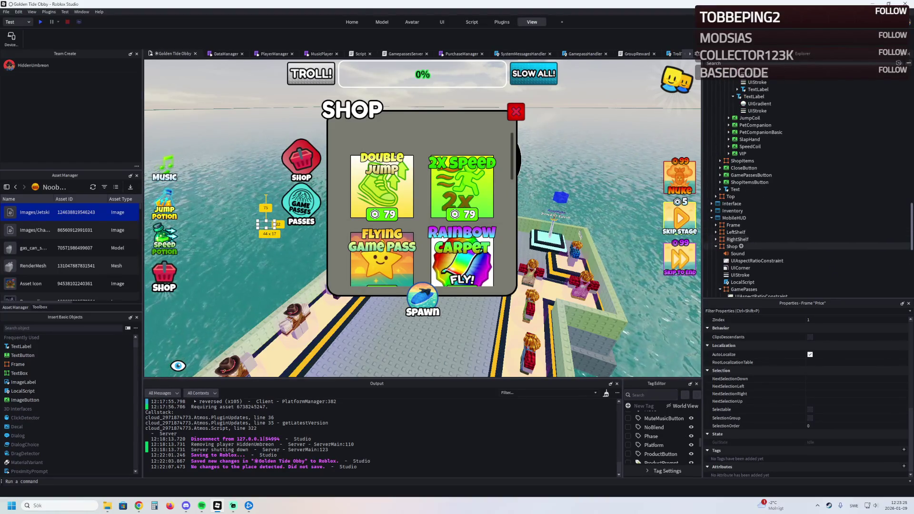
{"action": "scroll", "coordinate": [757, 239], "scroll_direction": "down", "scroll_amount": 7}
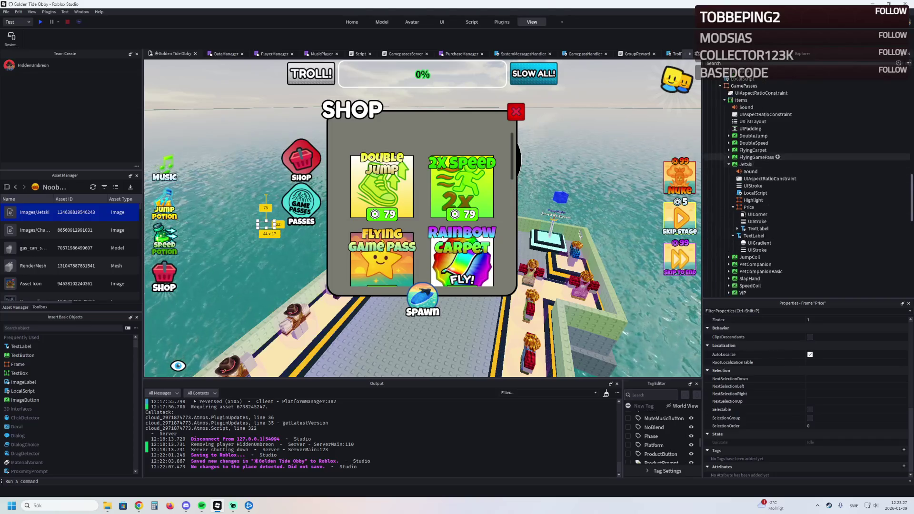
{"action": "scroll", "coordinate": [804, 183], "scroll_direction": "up", "scroll_amount": 6}
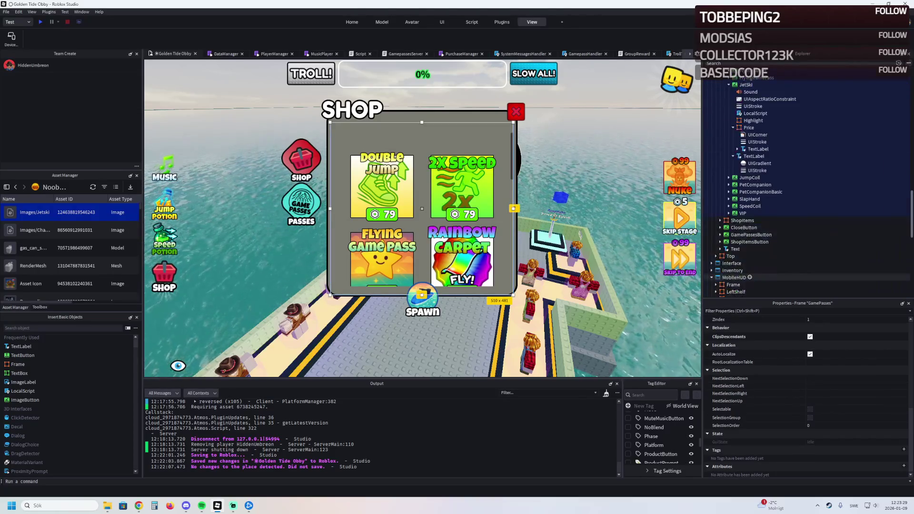
{"action": "scroll", "coordinate": [762, 352], "scroll_direction": "up", "scroll_amount": 4}
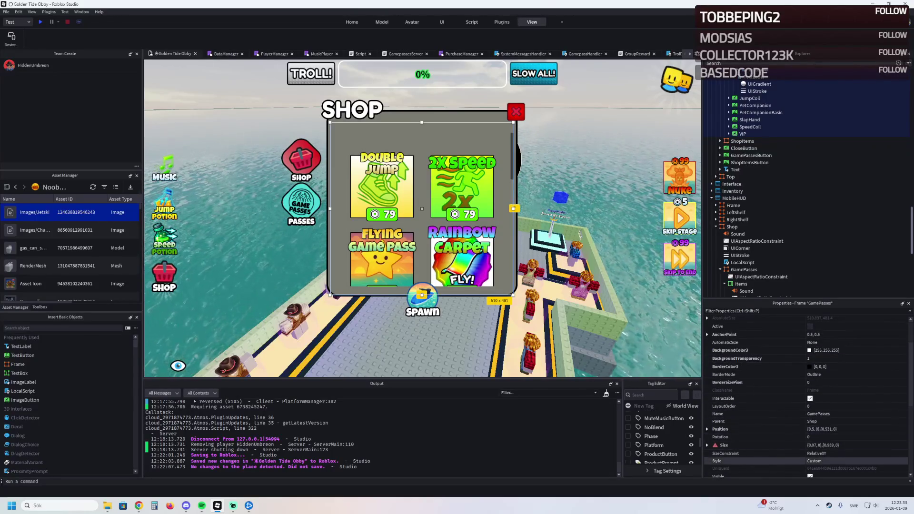
{"action": "left_click", "coordinate": [809, 475]}
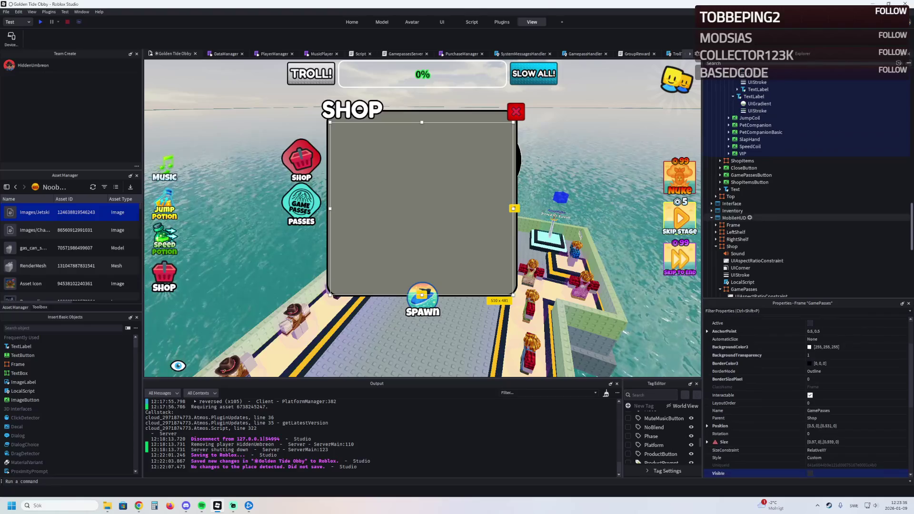
Untick Visible on HUD > Shop and preview the game on iPhone 14 Pro.
{"action": "scroll", "coordinate": [762, 271], "scroll_direction": "down", "scroll_amount": 6}
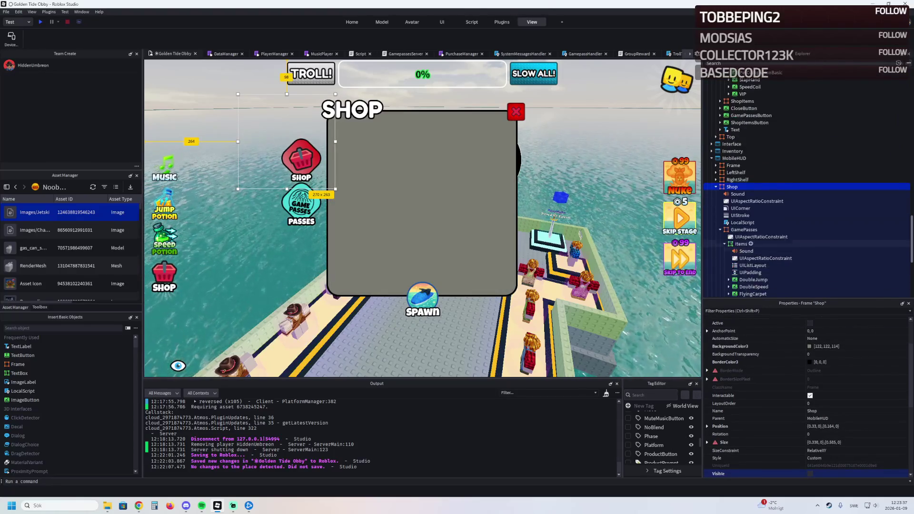
{"action": "left_click", "coordinate": [728, 228]}
{"action": "scroll", "coordinate": [761, 214], "scroll_direction": "down", "scroll_amount": 3}
{"action": "left_click", "coordinate": [733, 187]}
{"action": "left_click", "coordinate": [732, 216]}
{"action": "scroll", "coordinate": [781, 166], "scroll_direction": "up", "scroll_amount": 5}
{"action": "left_click", "coordinate": [731, 143]}
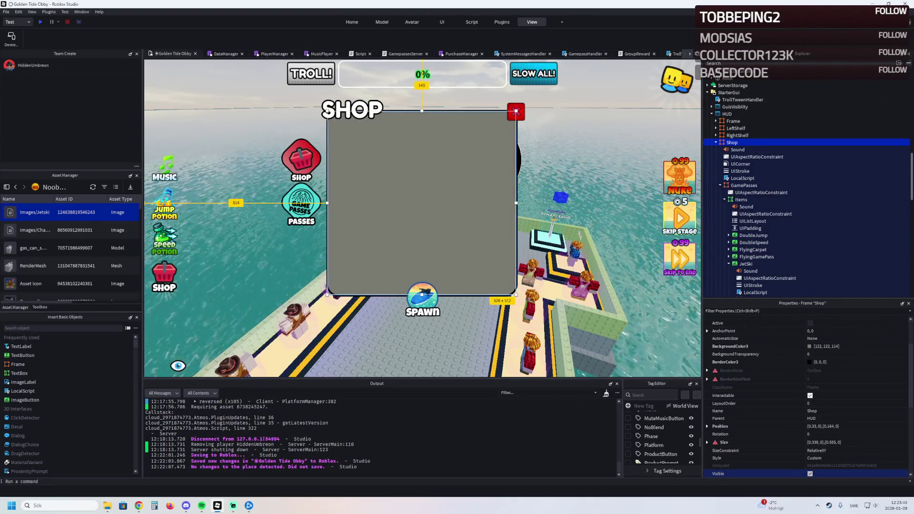
{"action": "left_click", "coordinate": [809, 473]}
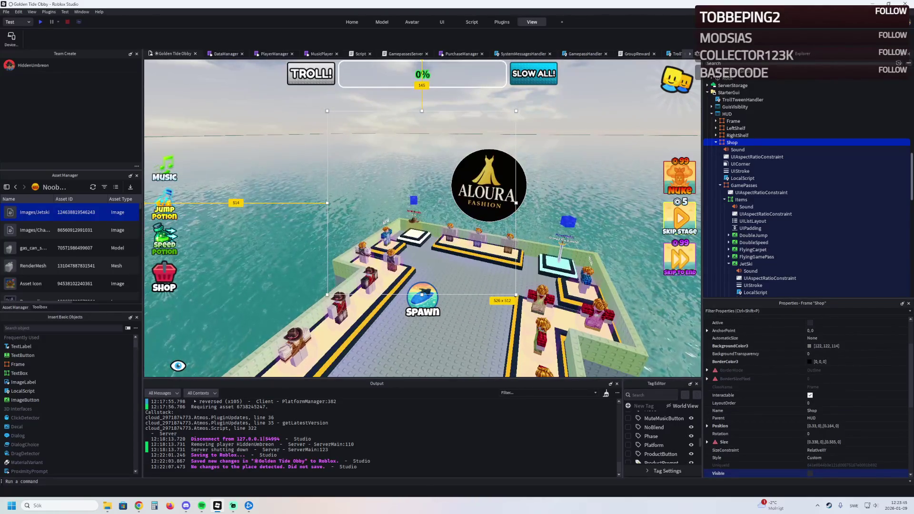
{"action": "left_click", "coordinate": [11, 38]}
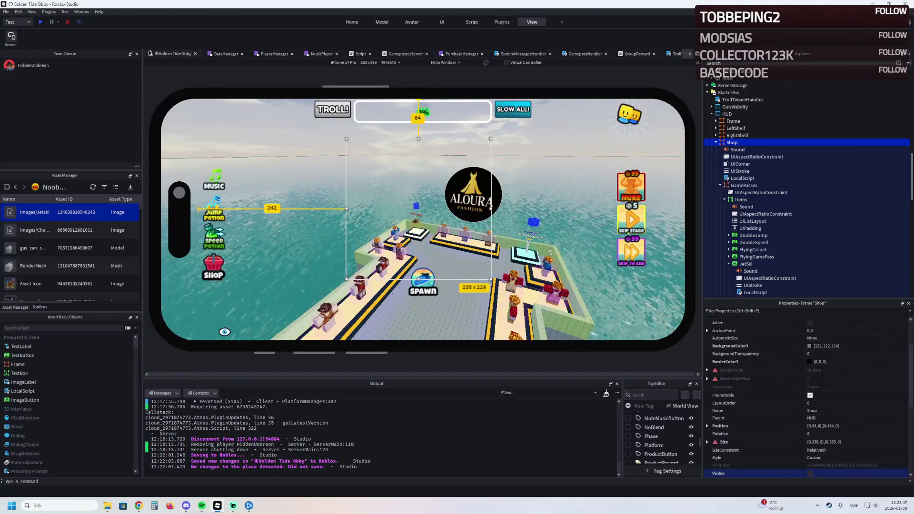
{"action": "key", "text": "F5"}
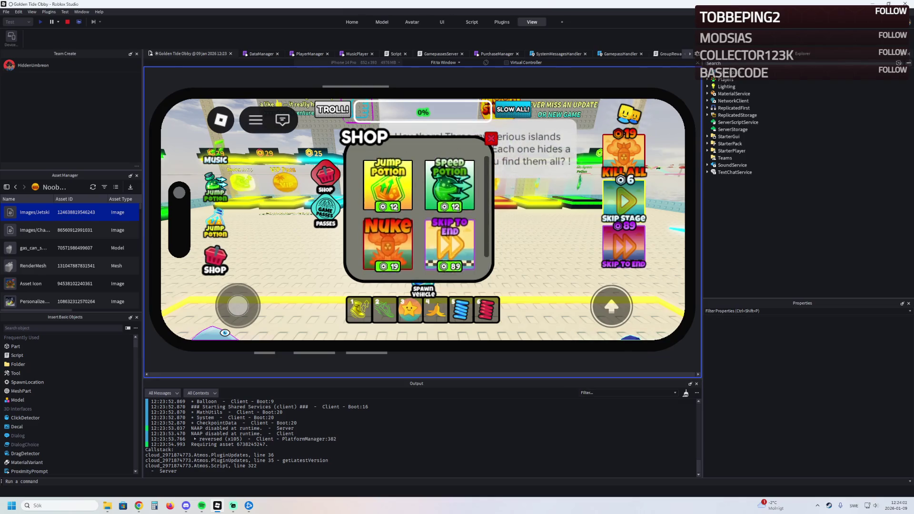
{"action": "scroll", "coordinate": [419, 210], "scroll_direction": "down", "scroll_amount": 2}
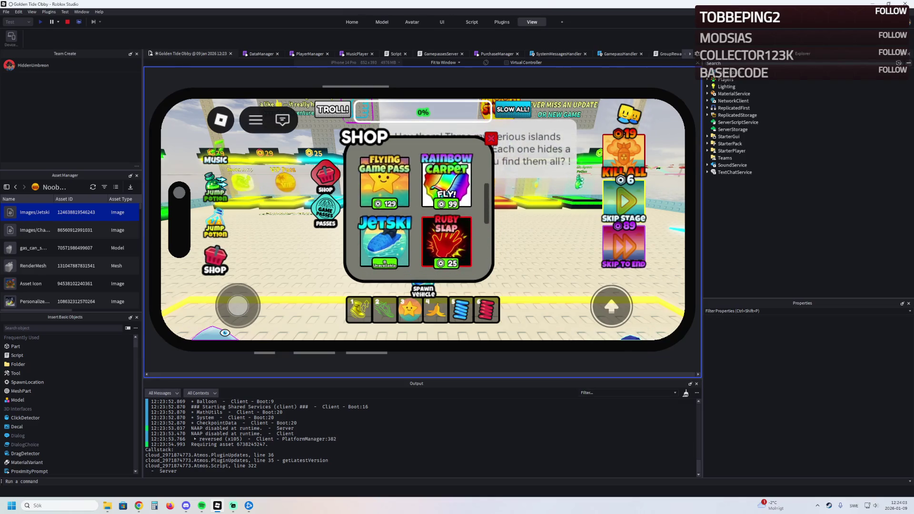
{"action": "scroll", "coordinate": [418, 209], "scroll_direction": "down", "scroll_amount": 2}
{"action": "scroll", "coordinate": [419, 209], "scroll_direction": "down", "scroll_amount": 3}
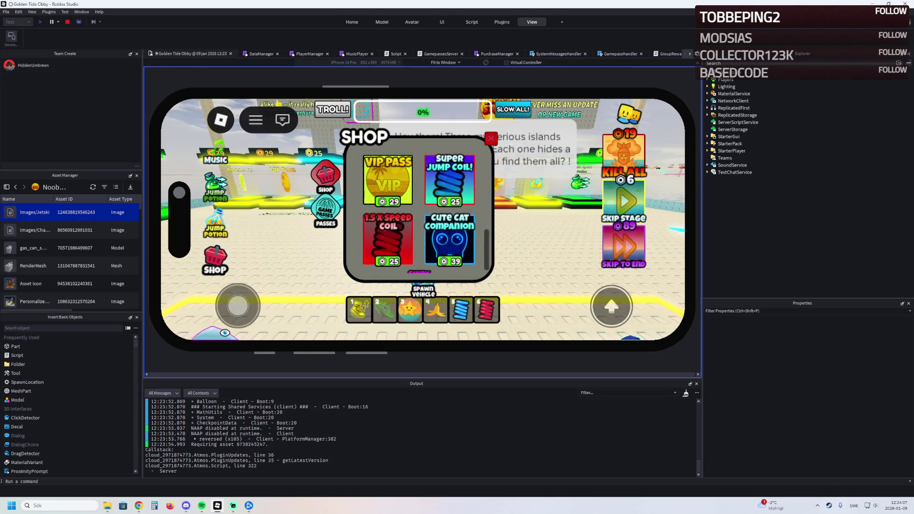
{"action": "left_click", "coordinate": [491, 138]}
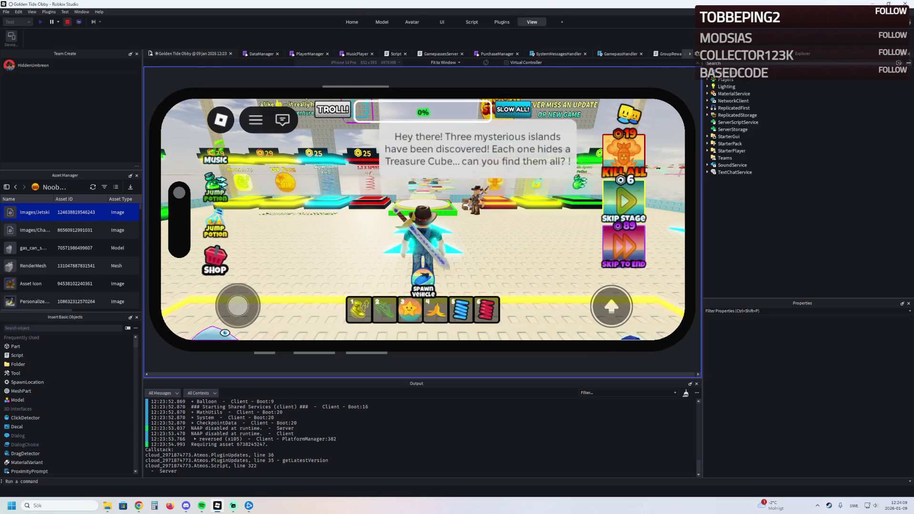
{"action": "key", "text": "shift+F5"}
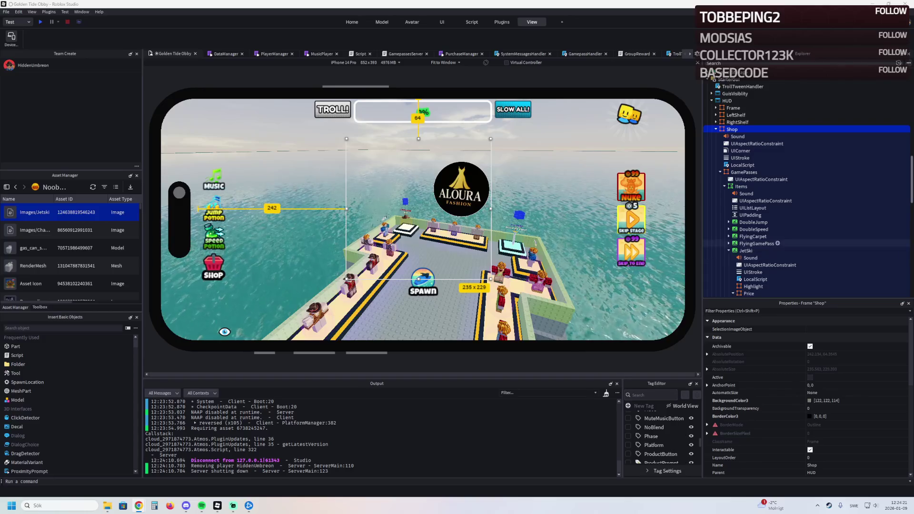
Inspect the mobile shop's Items scrolling list and its UIListLayout in Explorer.
{"action": "left_click", "coordinate": [741, 186]}
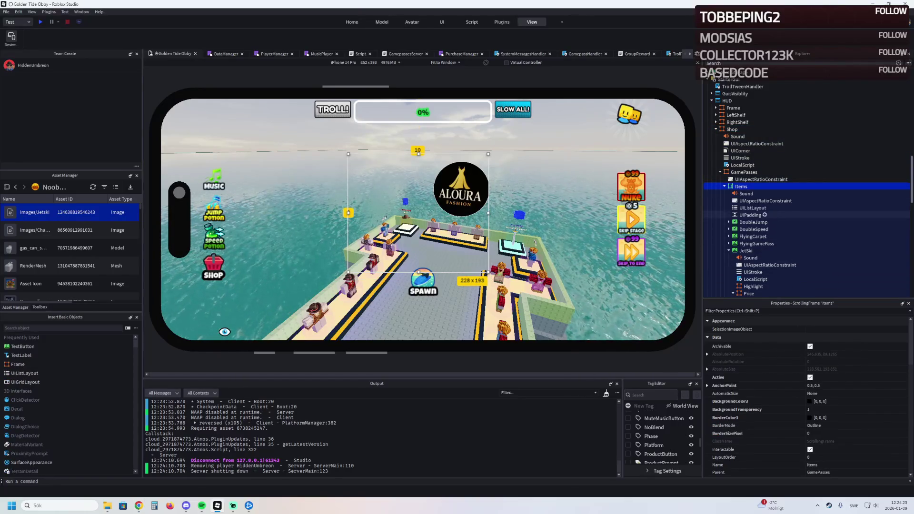
{"action": "scroll", "coordinate": [762, 361], "scroll_direction": "down", "scroll_amount": 5}
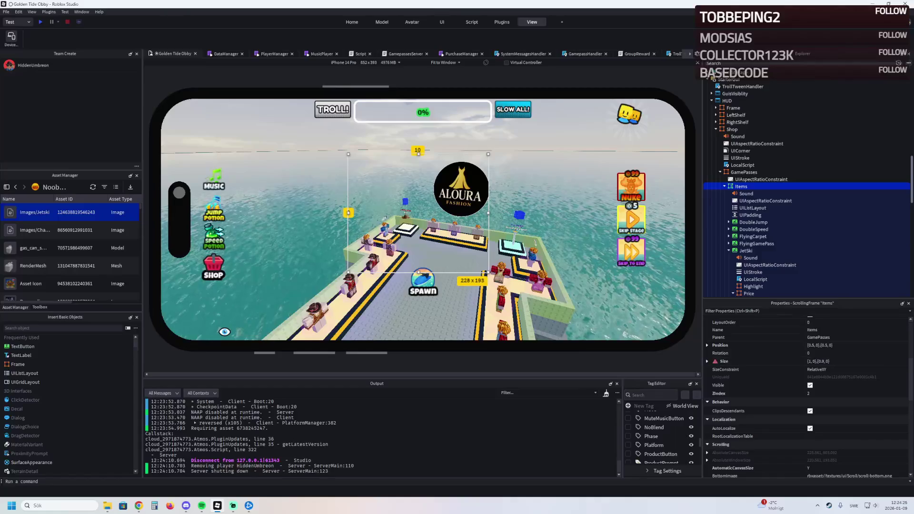
{"action": "left_click", "coordinate": [753, 208]}
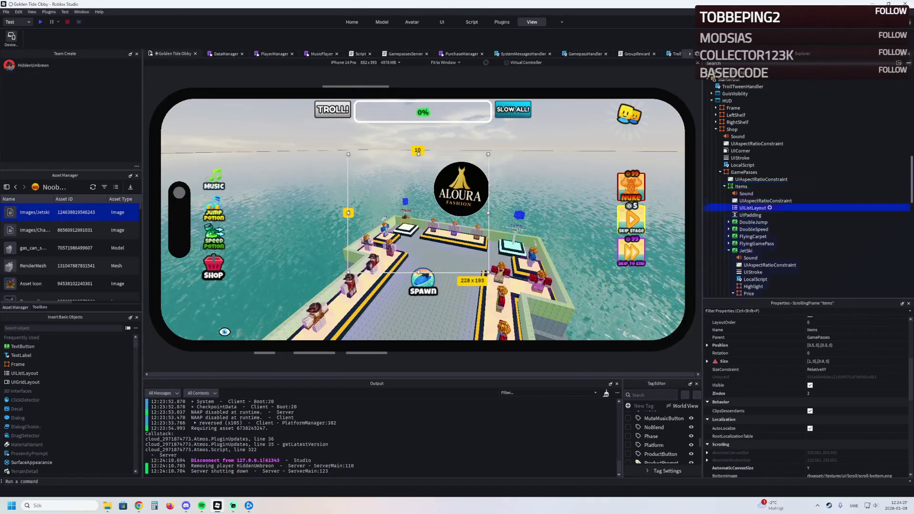
{"action": "scroll", "coordinate": [804, 191], "scroll_direction": "up", "scroll_amount": 3}
{"action": "scroll", "coordinate": [804, 381], "scroll_direction": "up", "scroll_amount": 1}
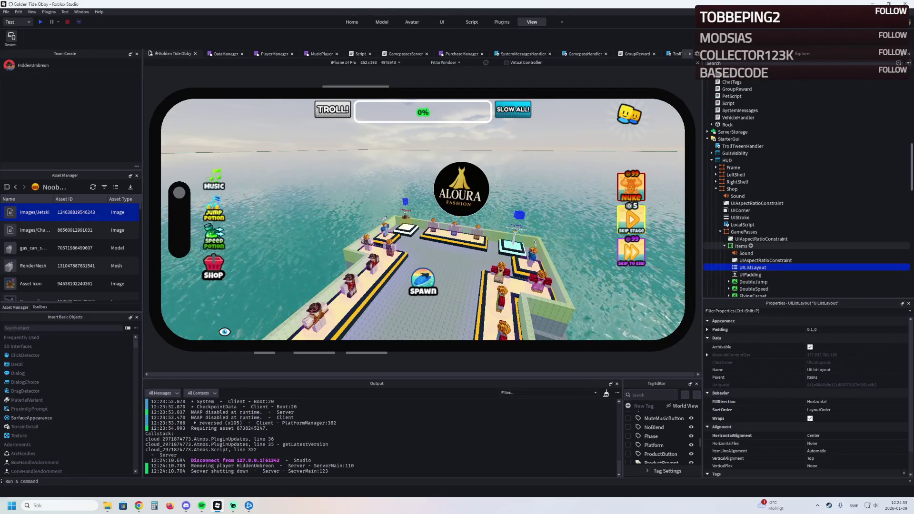
{"action": "left_click", "coordinate": [740, 246]}
{"action": "scroll", "coordinate": [749, 266], "scroll_direction": "down", "scroll_amount": 3}
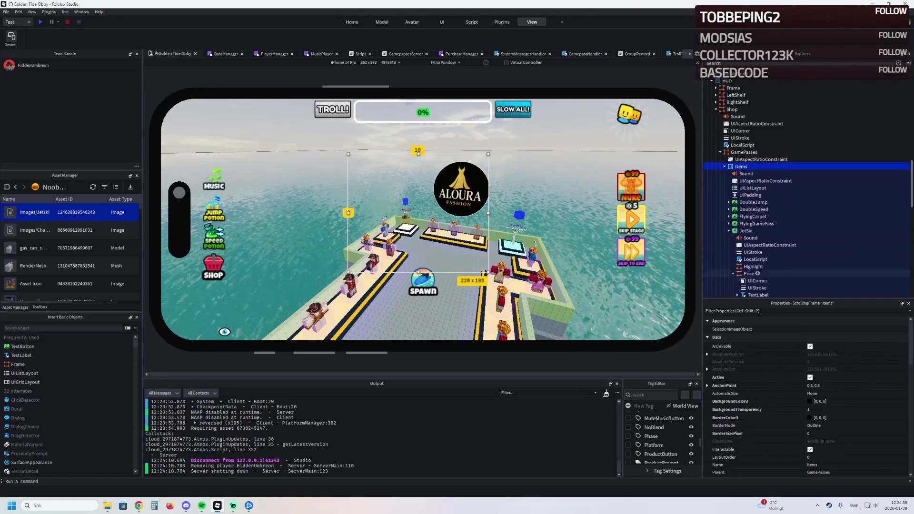
{"action": "scroll", "coordinate": [799, 245], "scroll_direction": "down", "scroll_amount": 1}
{"action": "scroll", "coordinate": [761, 390], "scroll_direction": "down", "scroll_amount": 6}
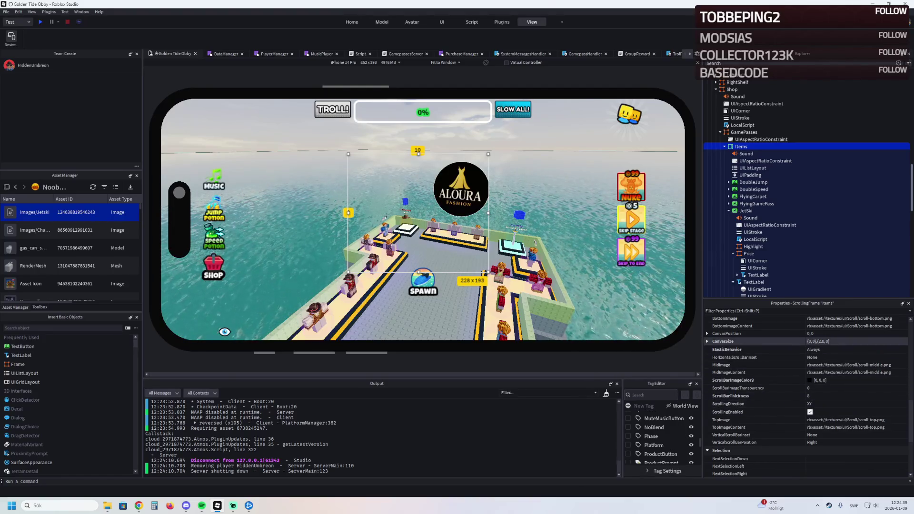
{"action": "scroll", "coordinate": [753, 270], "scroll_direction": "up", "scroll_amount": 7}
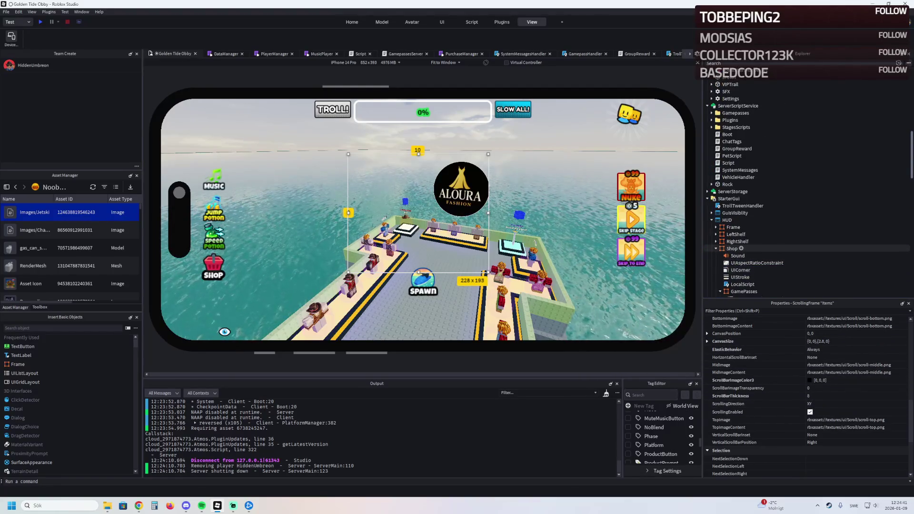
{"action": "scroll", "coordinate": [742, 248], "scroll_direction": "down", "scroll_amount": 7}
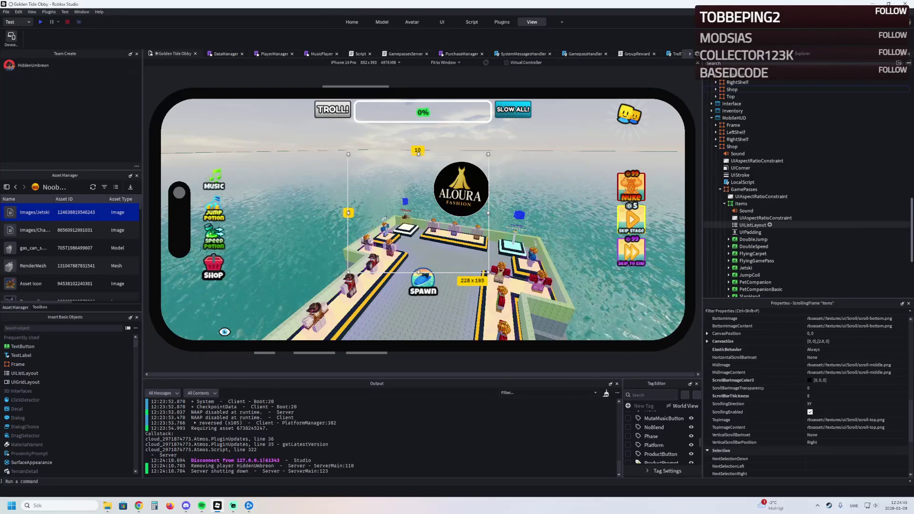
Set the Items CanvasSize to {0,0},{2.8,0} and start a playtest with F5.
{"action": "left_click", "coordinate": [740, 204]}
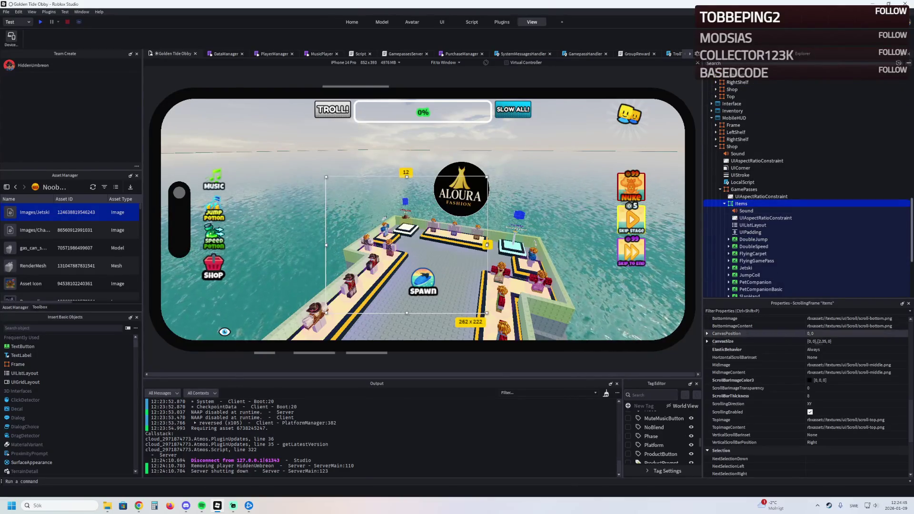
{"action": "left_click", "coordinate": [833, 341]}
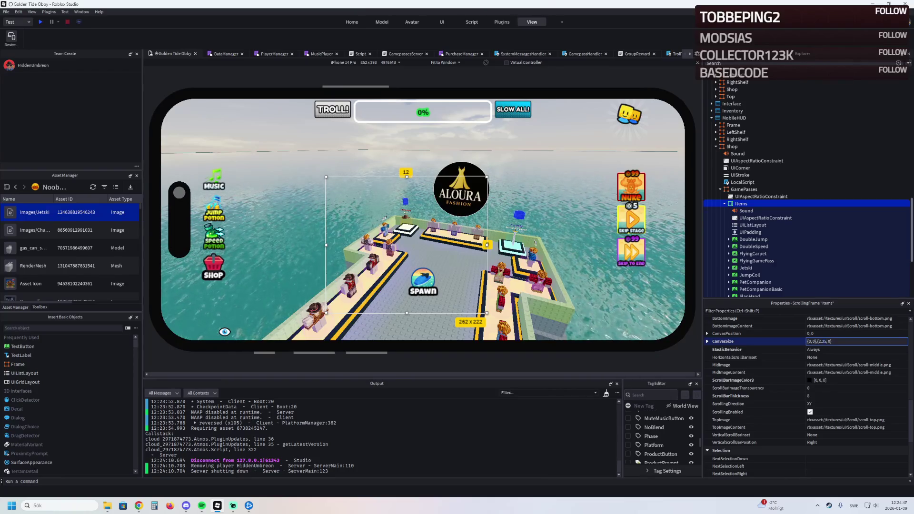
{"action": "key", "text": "BackSpace"}
{"action": "key", "text": "BackSpace"}
{"action": "type", "text": "8"}
{"action": "key", "text": "Return"}
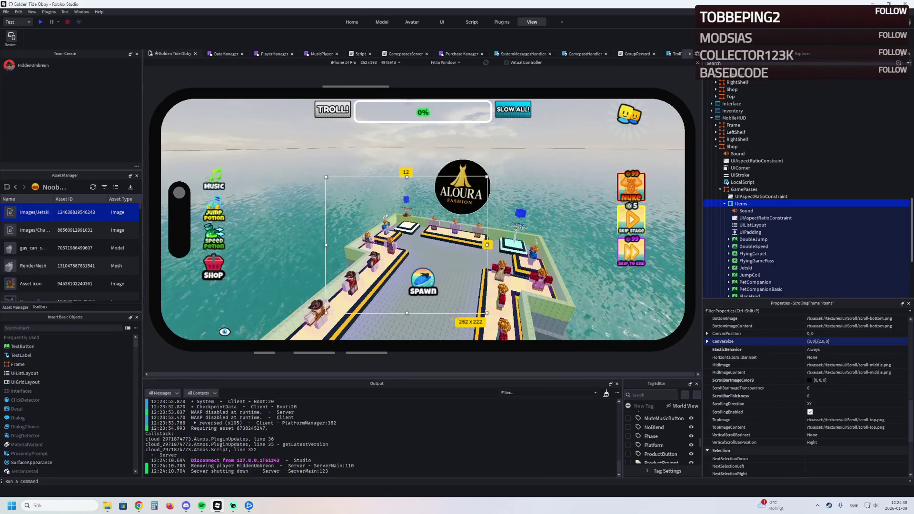
{"action": "key", "text": "F5"}
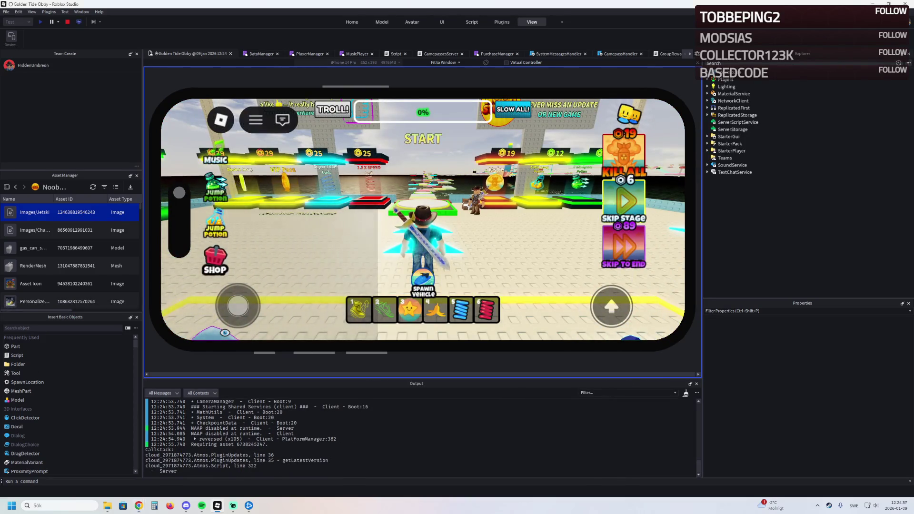
Scroll the playtest shop list to check the Jetski tile, then close the shop.
{"action": "scroll", "coordinate": [418, 211], "scroll_direction": "down", "scroll_amount": 10}
{"action": "scroll", "coordinate": [419, 211], "scroll_direction": "down", "scroll_amount": 5}
{"action": "scroll", "coordinate": [418, 211], "scroll_direction": "up", "scroll_amount": 2}
{"action": "scroll", "coordinate": [419, 212], "scroll_direction": "up", "scroll_amount": 5}
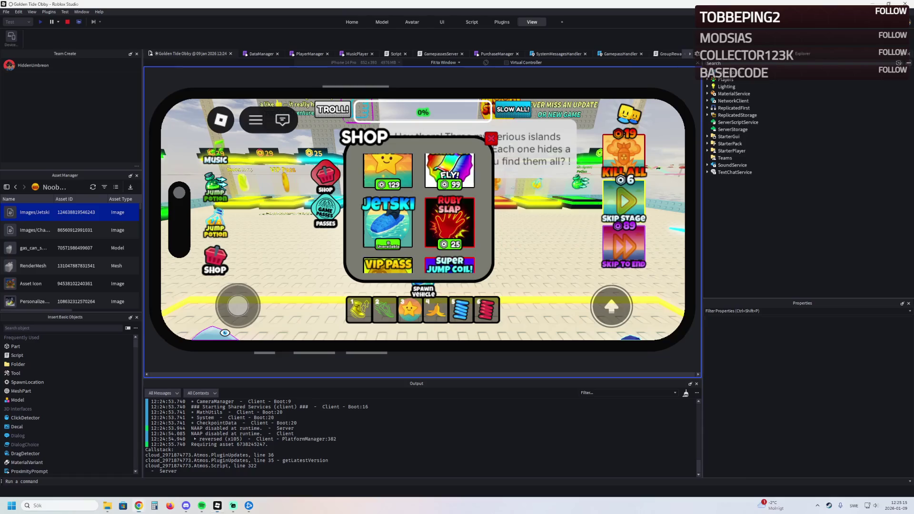
{"action": "scroll", "coordinate": [418, 213], "scroll_direction": "up", "scroll_amount": 3}
{"action": "scroll", "coordinate": [418, 213], "scroll_direction": "up", "scroll_amount": 2}
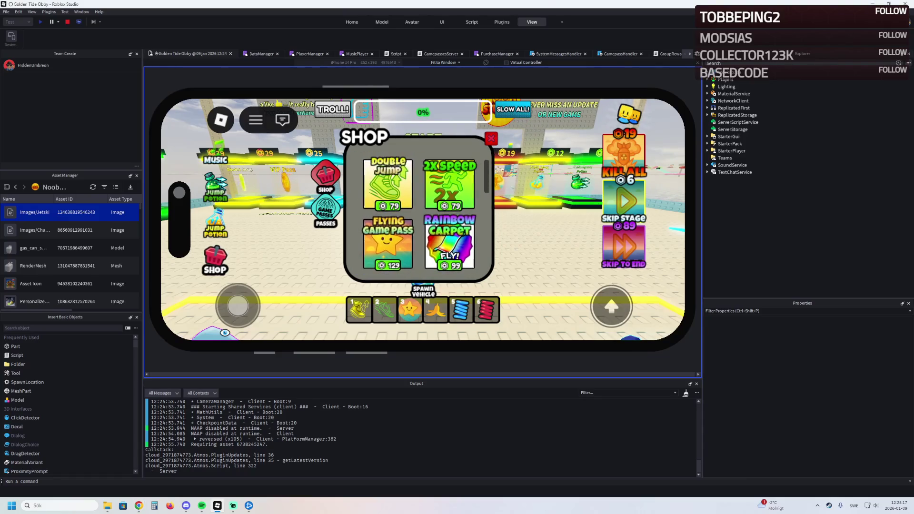
{"action": "scroll", "coordinate": [418, 213], "scroll_direction": "down", "scroll_amount": 5}
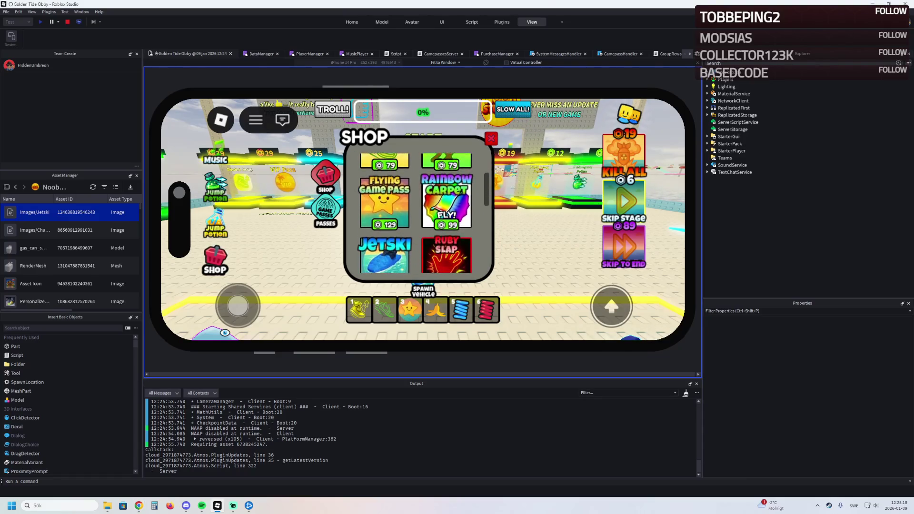
{"action": "scroll", "coordinate": [418, 213], "scroll_direction": "up", "scroll_amount": 3}
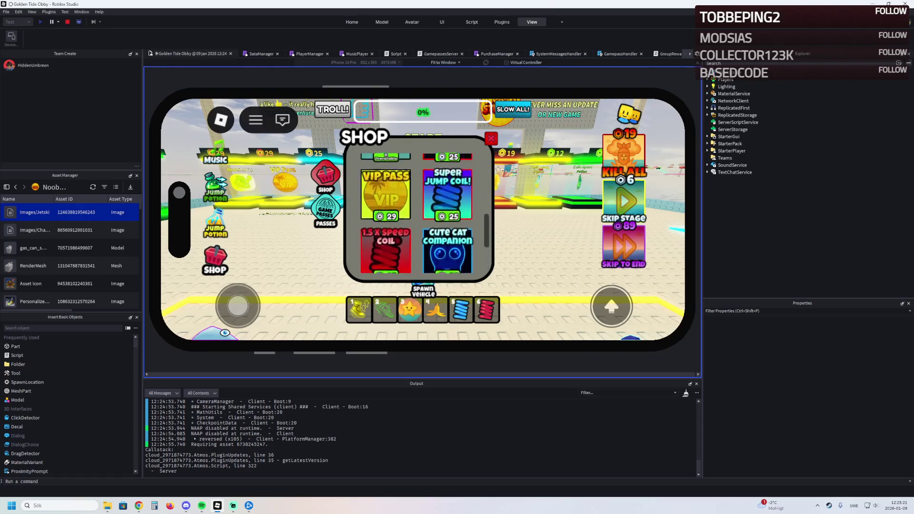
{"action": "left_click", "coordinate": [490, 139]}
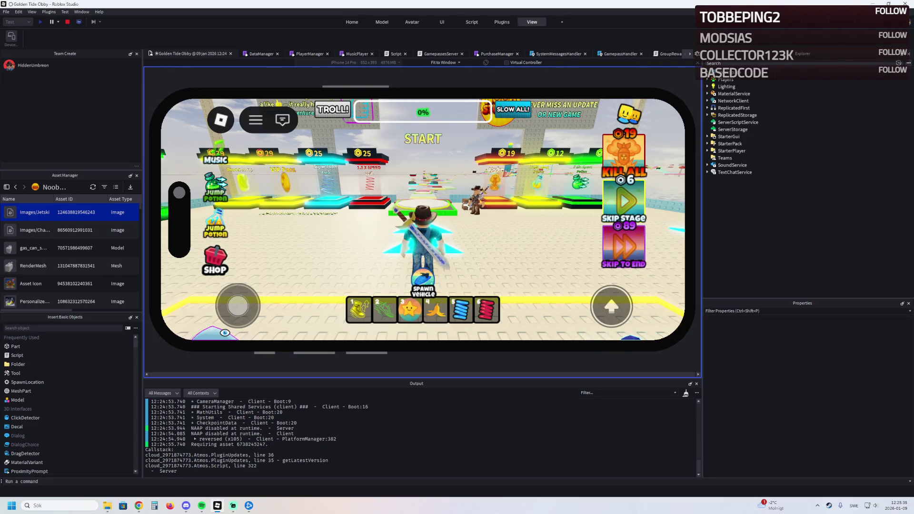
Walk, spawn and drive a vehicle across the lobby, despawn it, and stop the playtest.
{"action": "key", "text": "w"}
{"action": "key", "text": "d"}
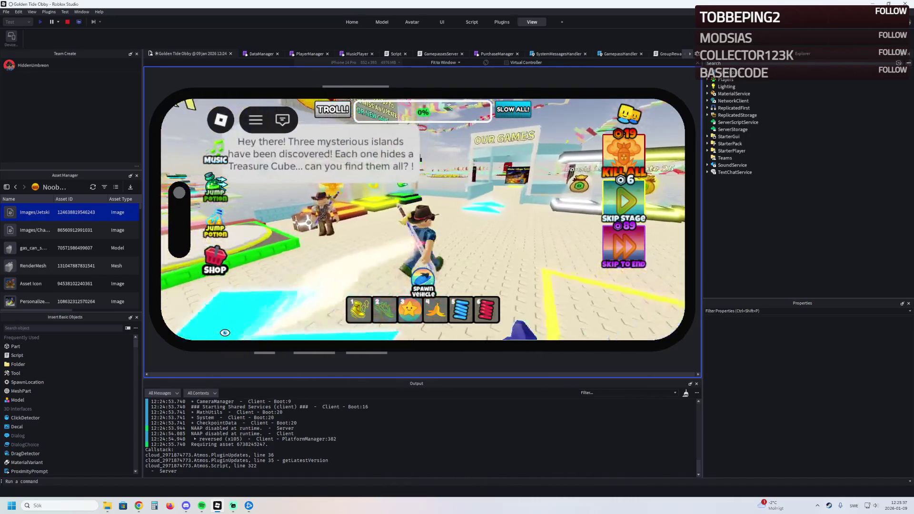
{"action": "key", "text": "w"}
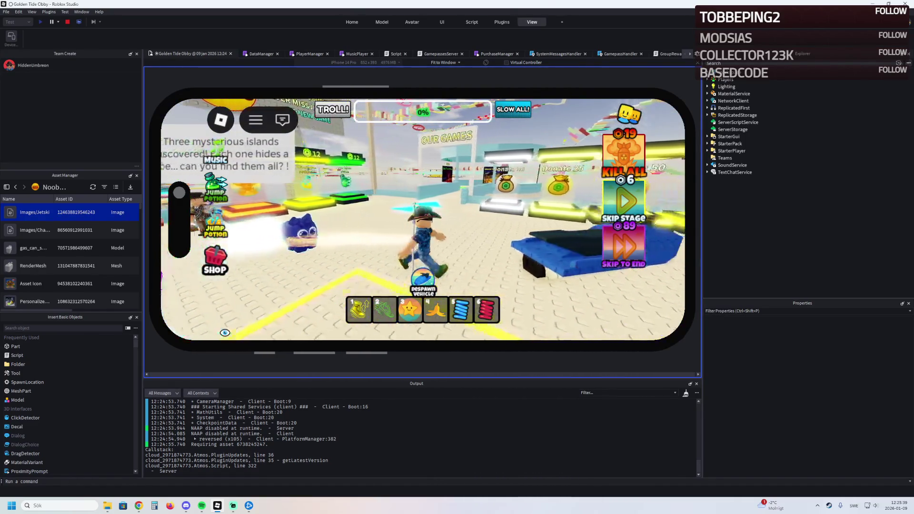
{"action": "key", "text": "w"}
{"action": "key", "text": "a"}
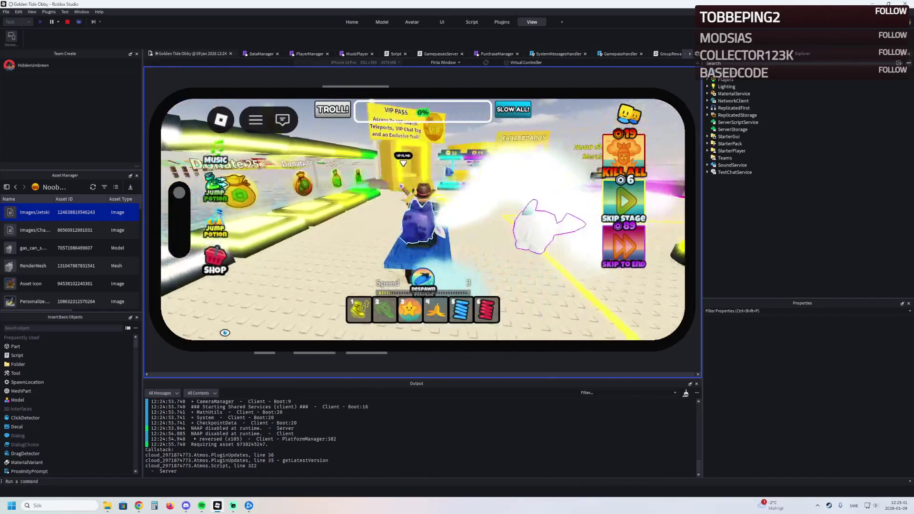
{"action": "key", "text": "a"}
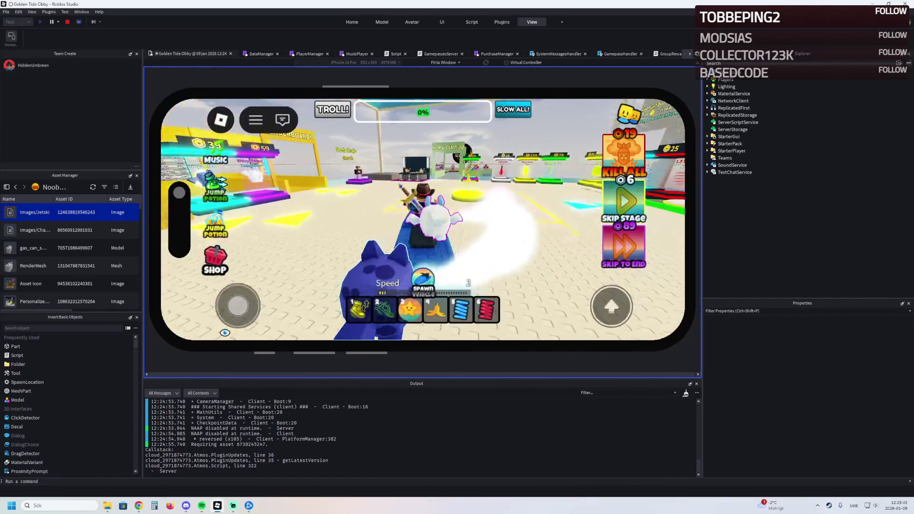
{"action": "key", "text": "w"}
{"action": "key", "text": "shift+F5"}
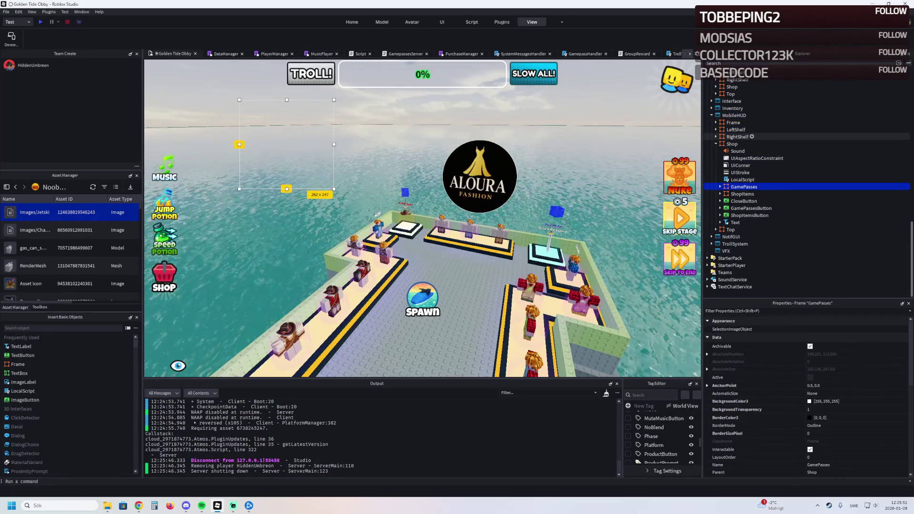
Uncheck HeadsUpDisplay on ReplicatedStorage > Vehicles > Jetski > VehicleSeat.
{"action": "scroll", "coordinate": [761, 142], "scroll_direction": "up", "scroll_amount": 7}
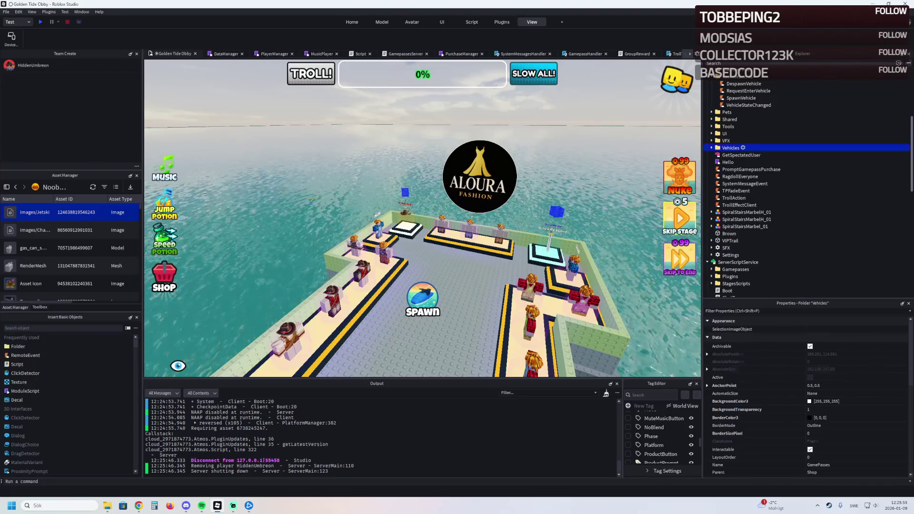
{"action": "double_click", "coordinate": [730, 147]}
{"action": "left_click", "coordinate": [738, 169]}
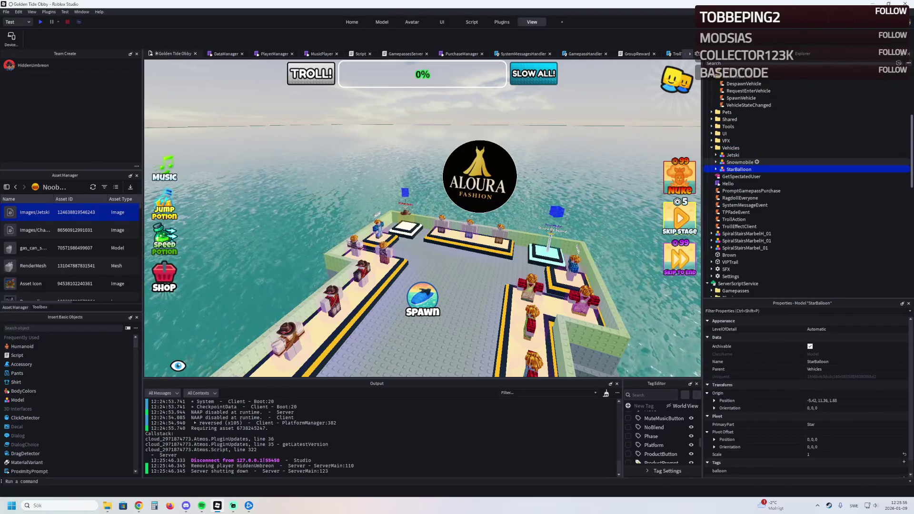
{"action": "left_click", "coordinate": [715, 155]}
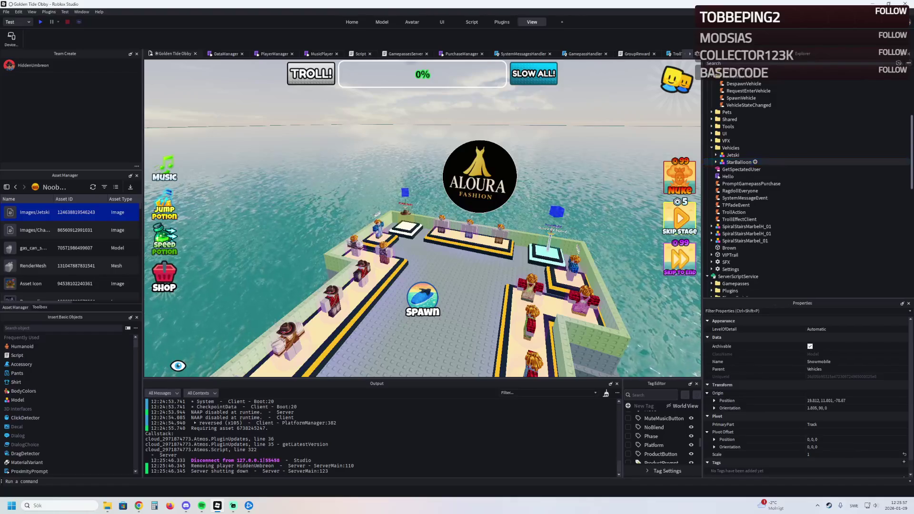
{"action": "left_click", "coordinate": [732, 155]}
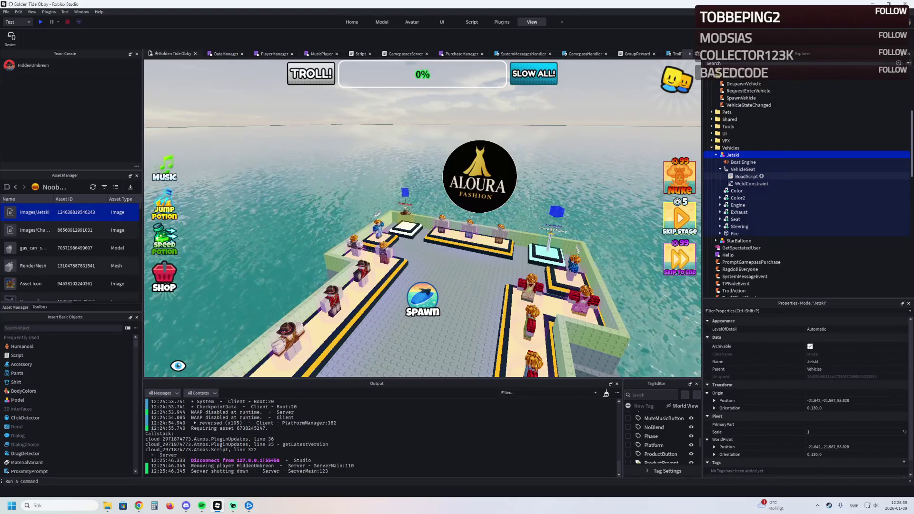
{"action": "left_click", "coordinate": [742, 169]}
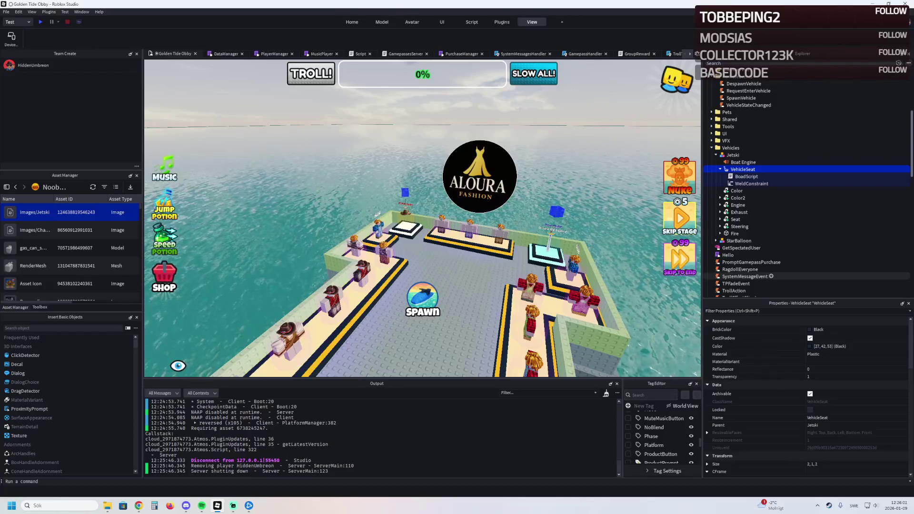
{"action": "scroll", "coordinate": [807, 395], "scroll_direction": "down", "scroll_amount": 5}
{"action": "scroll", "coordinate": [804, 428], "scroll_direction": "down", "scroll_amount": 3}
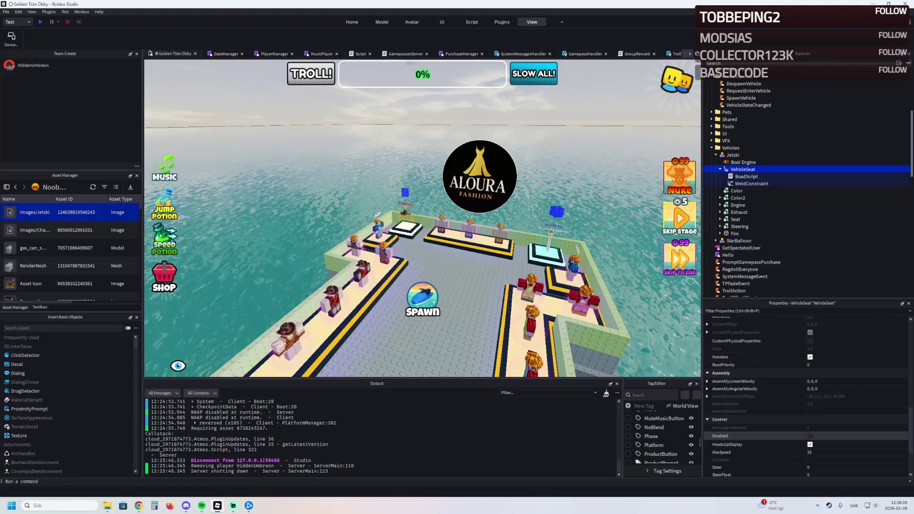
{"action": "left_click", "coordinate": [809, 444]}
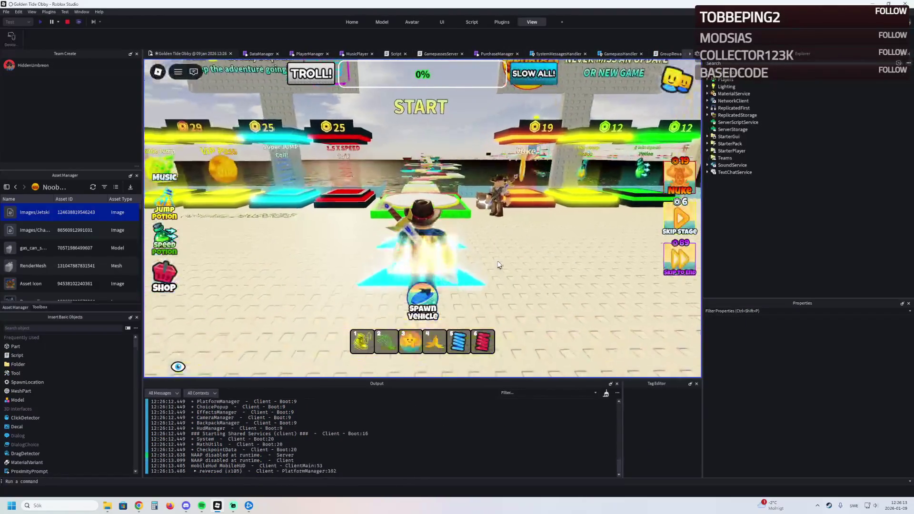
Spawn the Jetski onto the water and drive it toward the distant islands.
{"action": "key", "text": "w"}
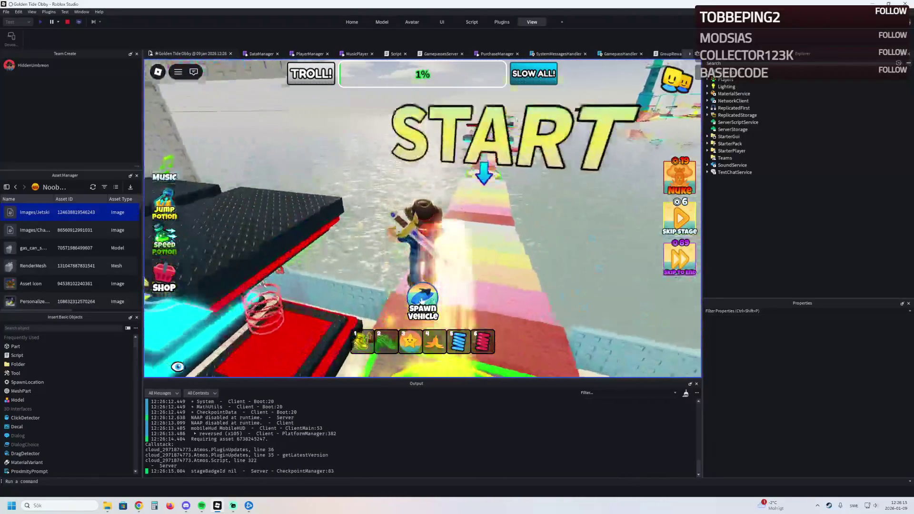
{"action": "left_click", "coordinate": [426, 293]}
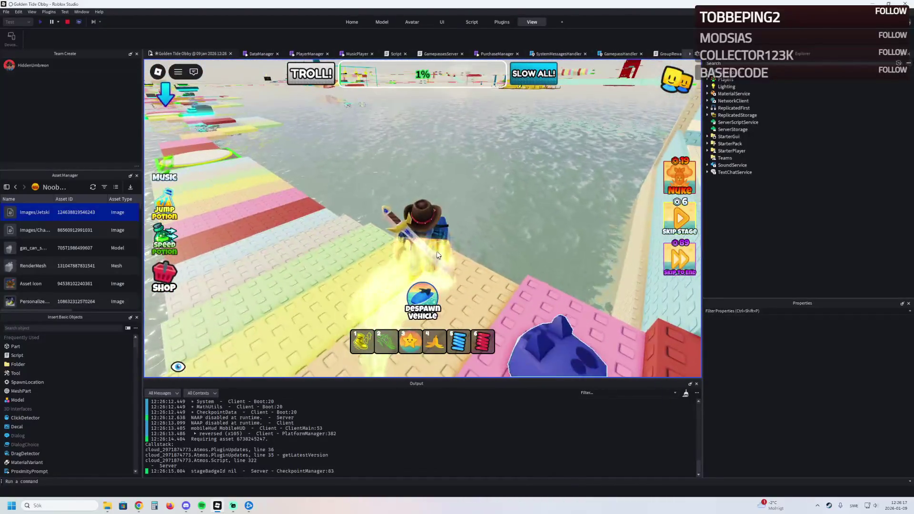
{"action": "key", "text": "w"}
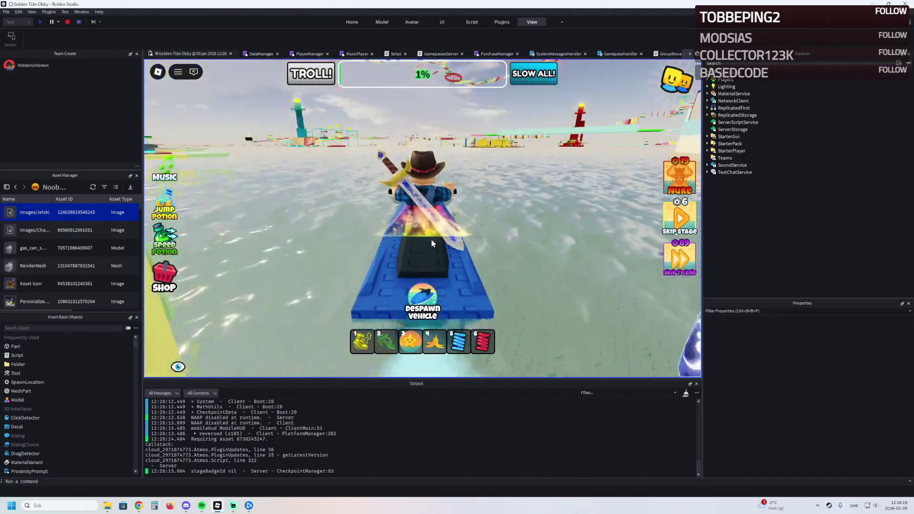
{"action": "key", "text": "w"}
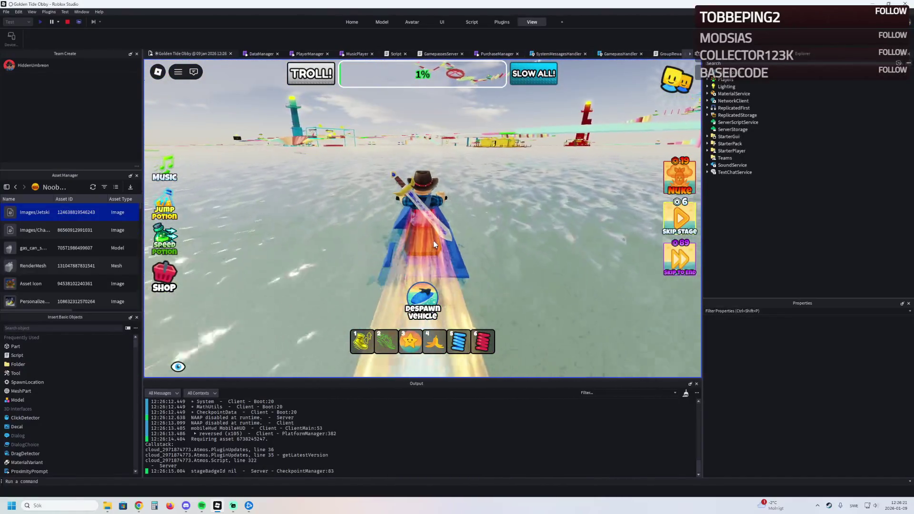
{"action": "key", "text": "w"}
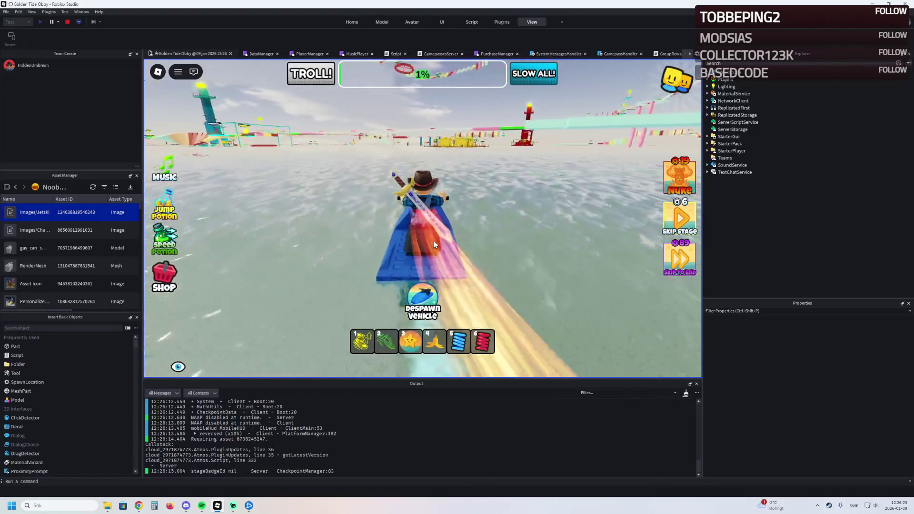
{"action": "key", "text": "w"}
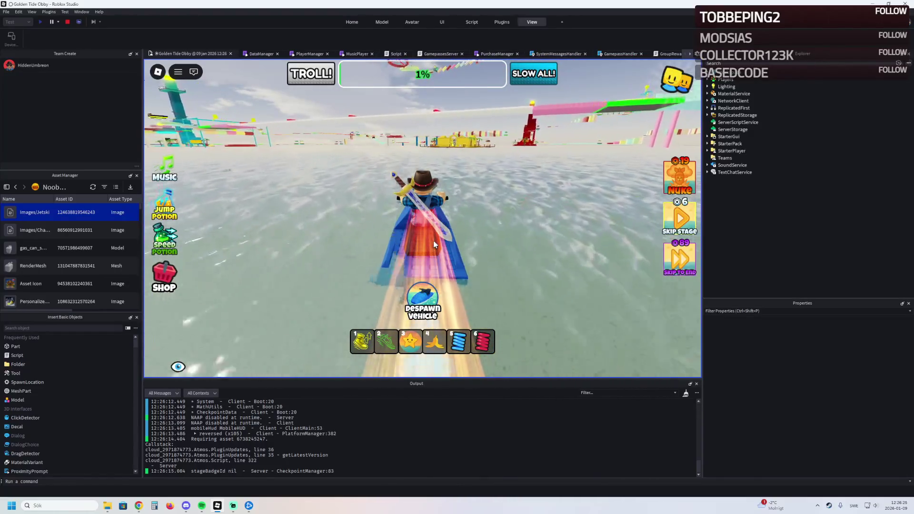
{"action": "key", "text": "w"}
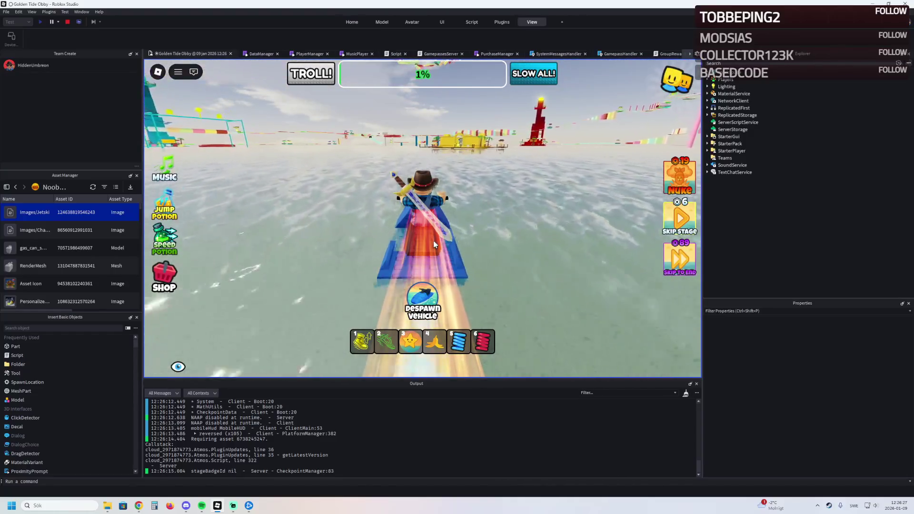
{"action": "key", "text": "w"}
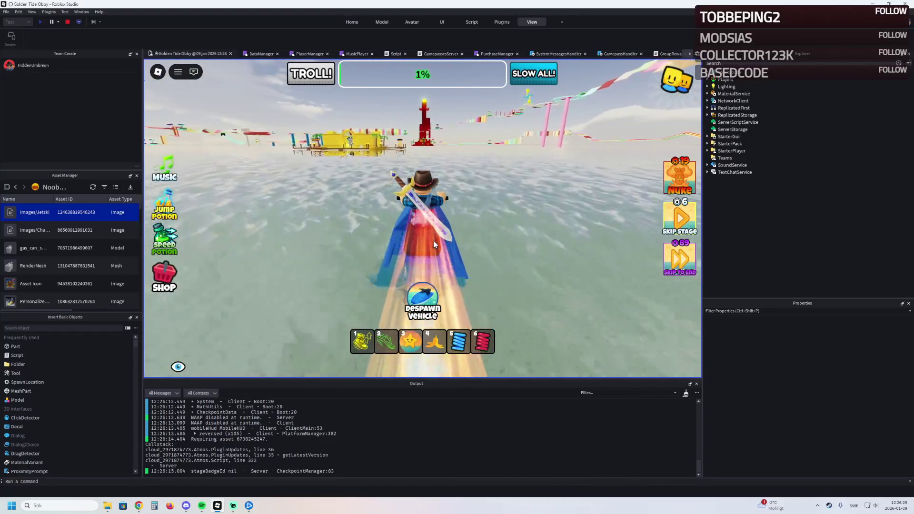
{"action": "key", "text": "w"}
Steer the Jetski around the yellow VIP island and along the wooden pier.
{"action": "key", "text": "a"}
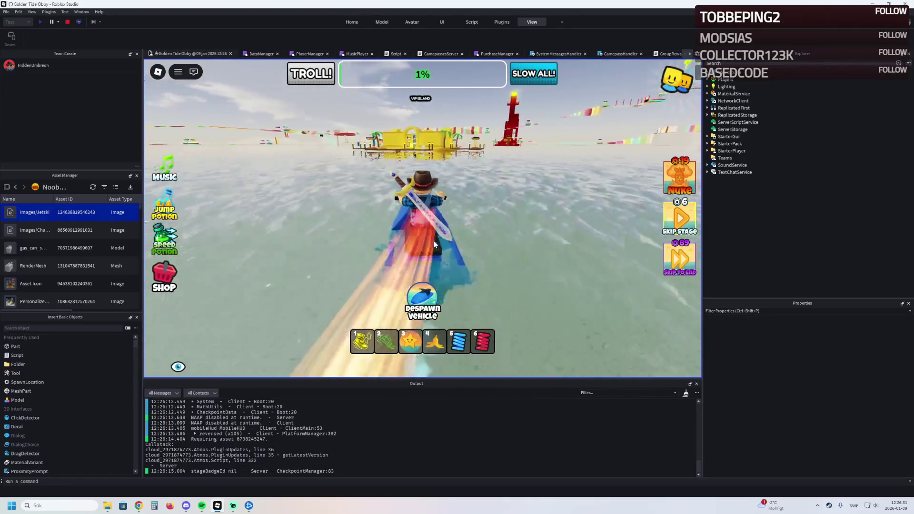
{"action": "key", "text": "w"}
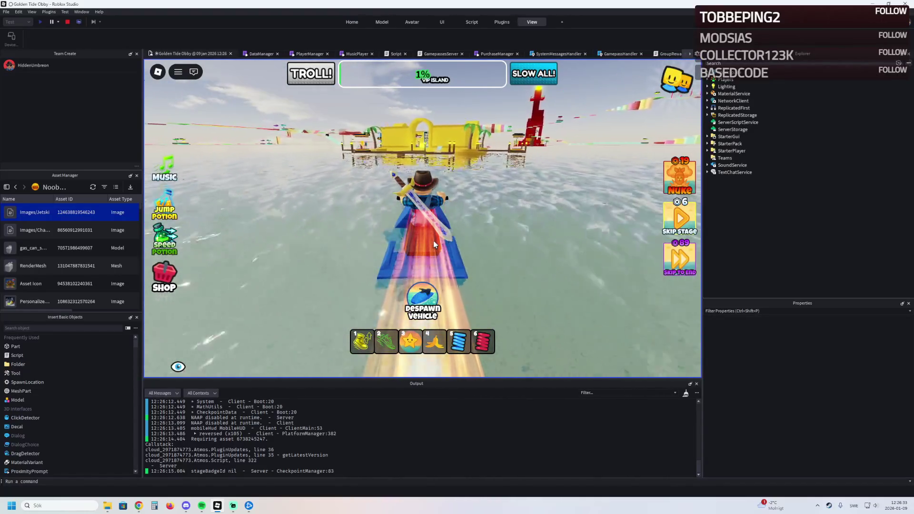
{"action": "key", "text": "w"}
{"action": "key", "text": "a"}
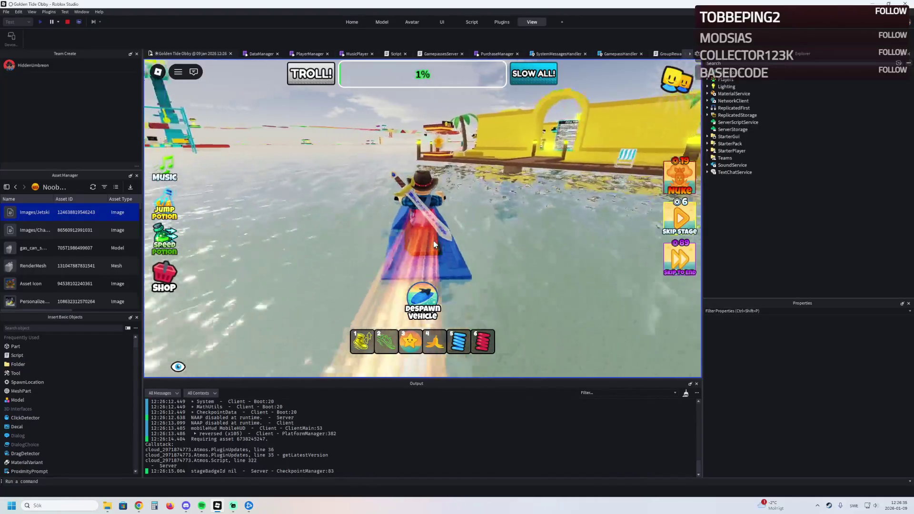
{"action": "key", "text": "w"}
{"action": "key", "text": "a"}
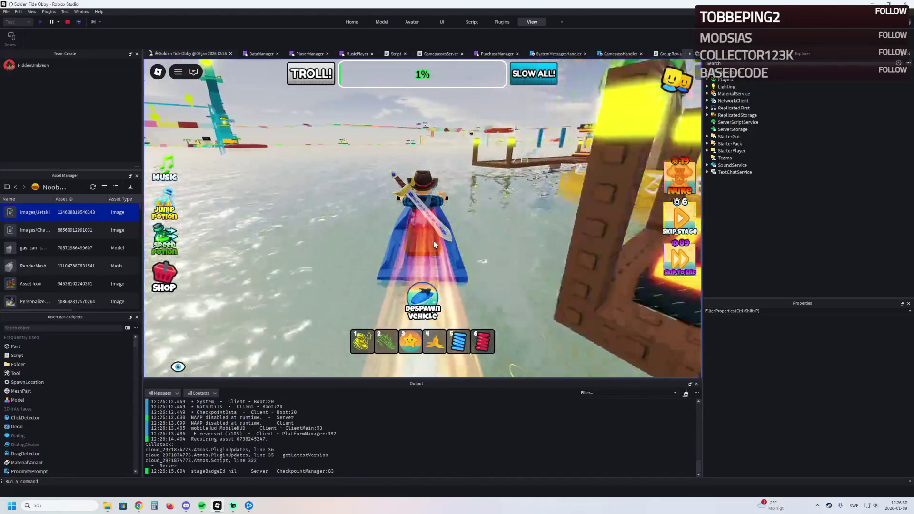
{"action": "key", "text": "w"}
{"action": "key", "text": "d"}
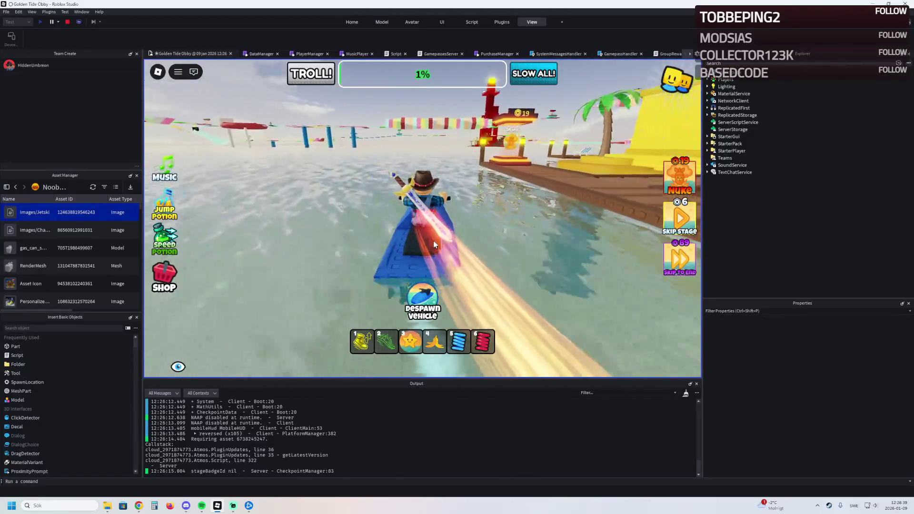
{"action": "key", "text": "w"}
{"action": "key", "text": "a"}
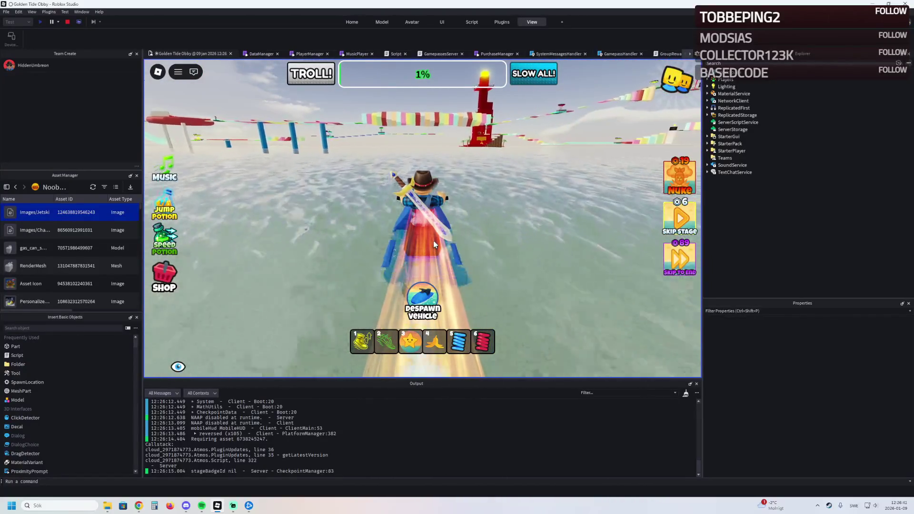
Weave the Jetski left and right across open water near the yellow building.
{"action": "key", "text": "w"}
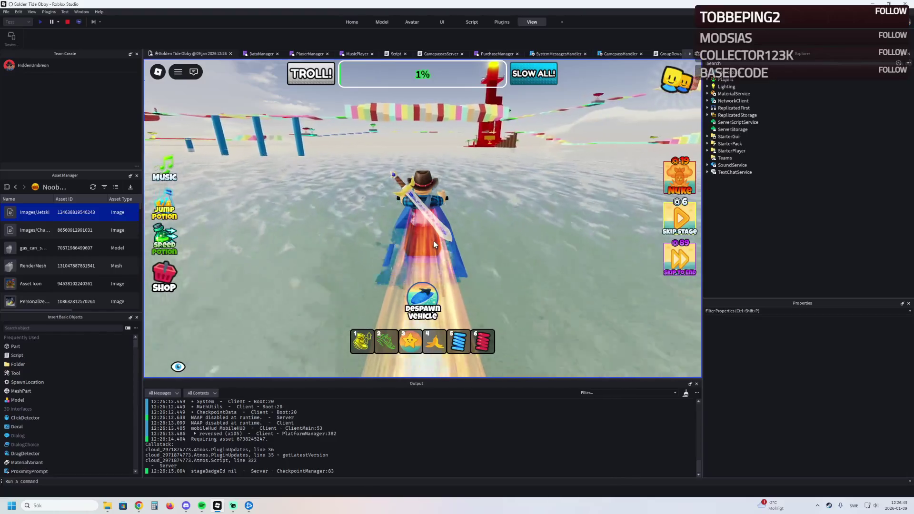
{"action": "key", "text": "a"}
{"action": "key", "text": "d"}
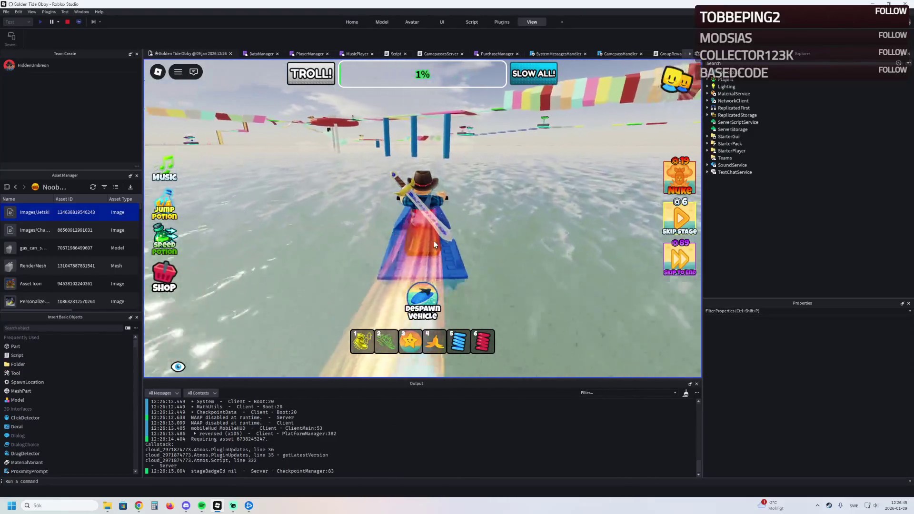
{"action": "key", "text": "w"}
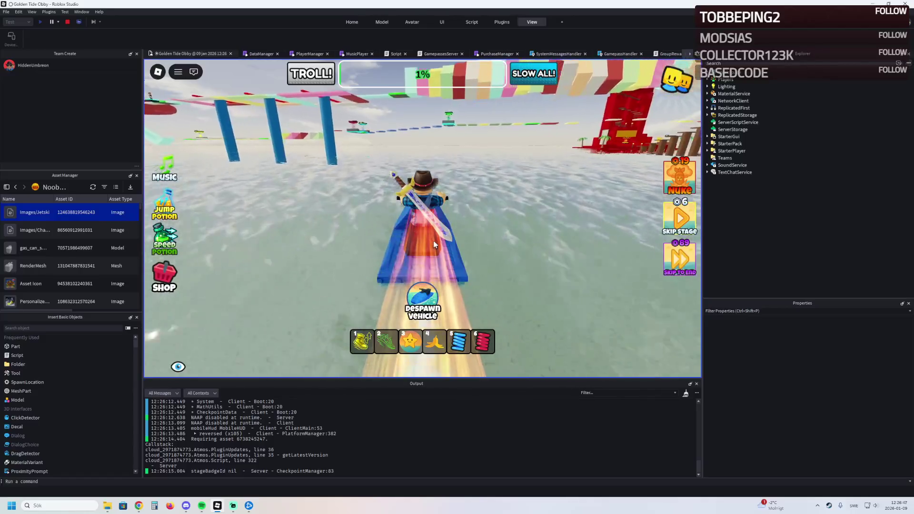
{"action": "key", "text": "d"}
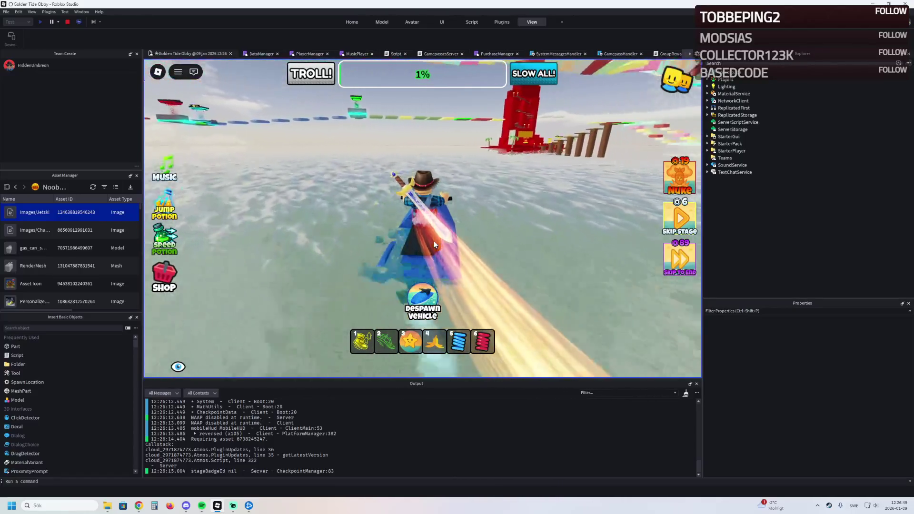
{"action": "key", "text": "d"}
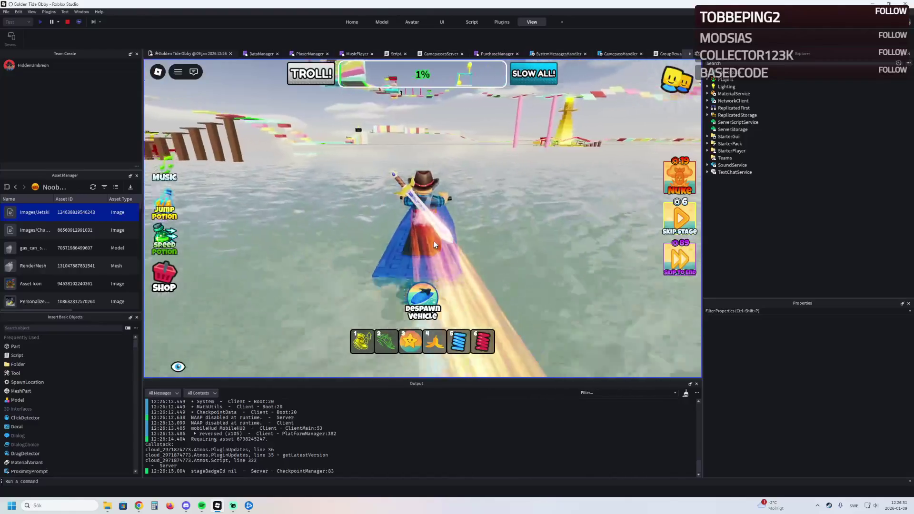
{"action": "key", "text": "d"}
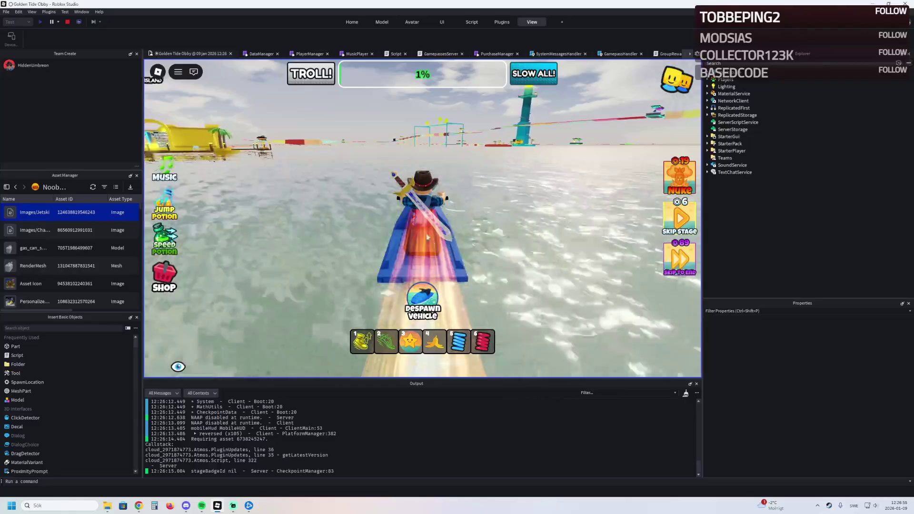
{"action": "key", "text": "a"}
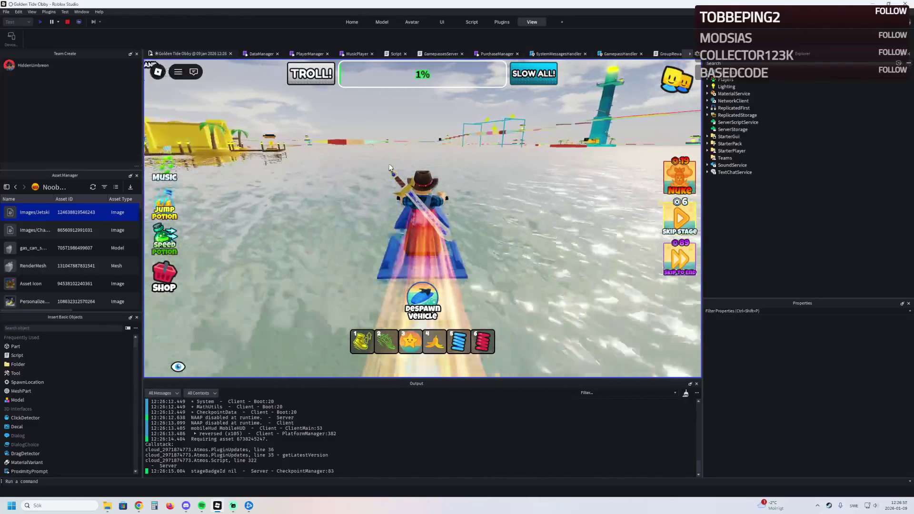
{"action": "key", "text": "a"}
{"action": "key", "text": "d"}
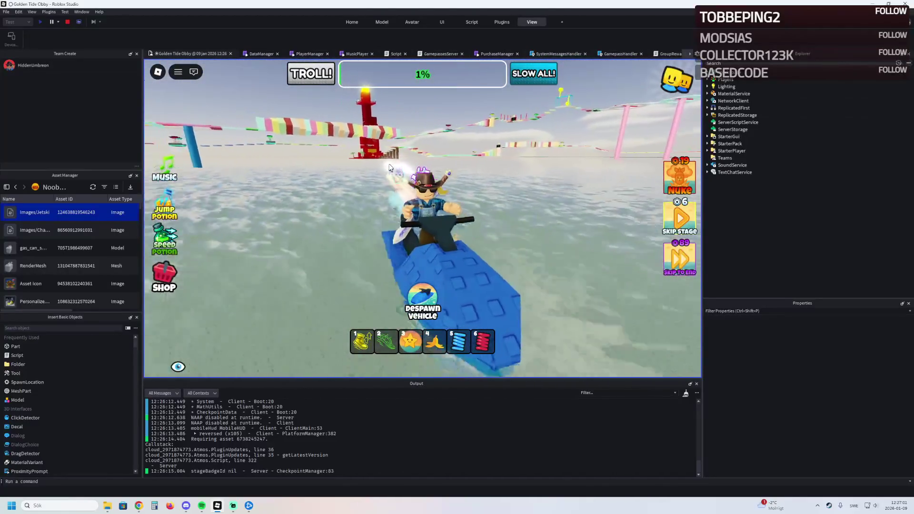
Turn the Jetski right, bringing it back toward the red tower.
{"action": "key", "text": "d"}
{"action": "key", "text": "d"}
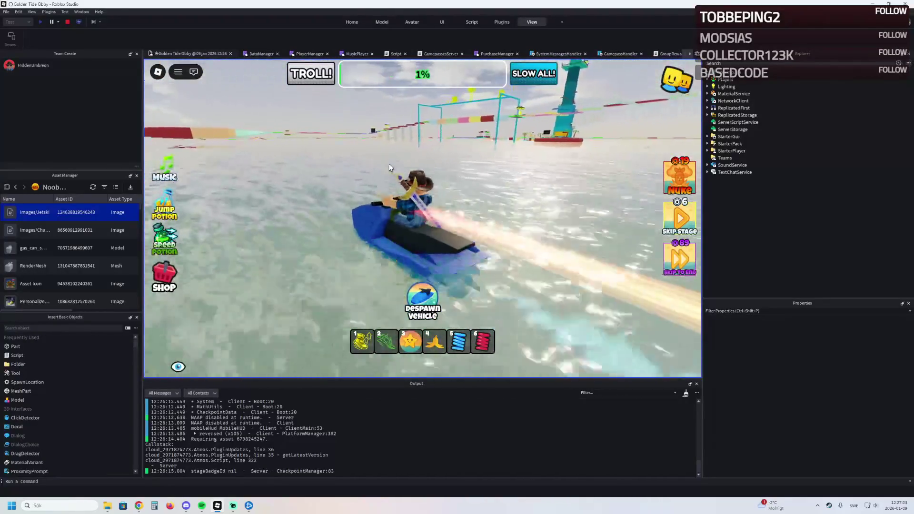
{"action": "key", "text": "d"}
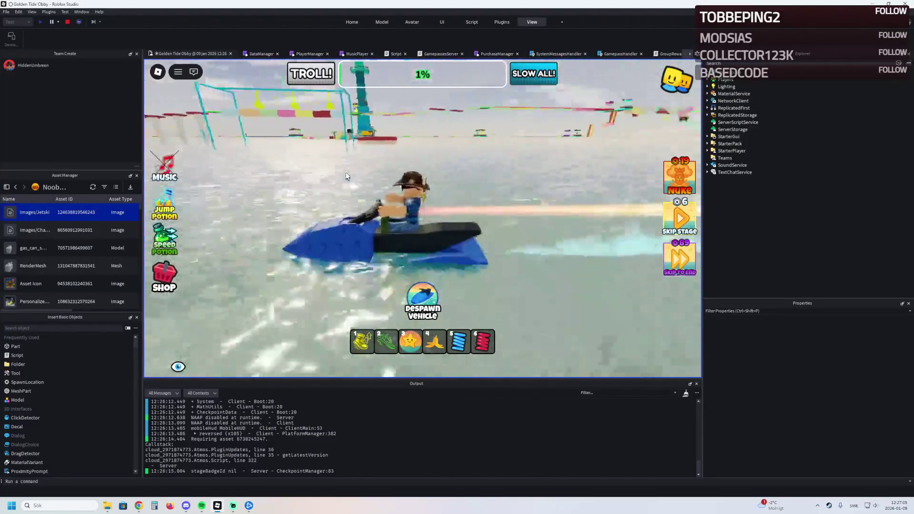
{"action": "key", "text": "d"}
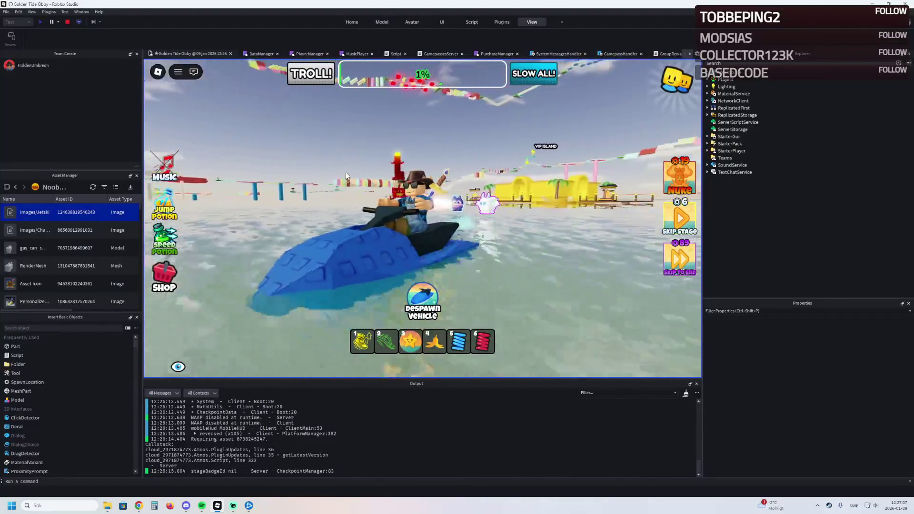
Swing the Jetski around and head it toward the blue tower.
{"action": "key", "text": "a"}
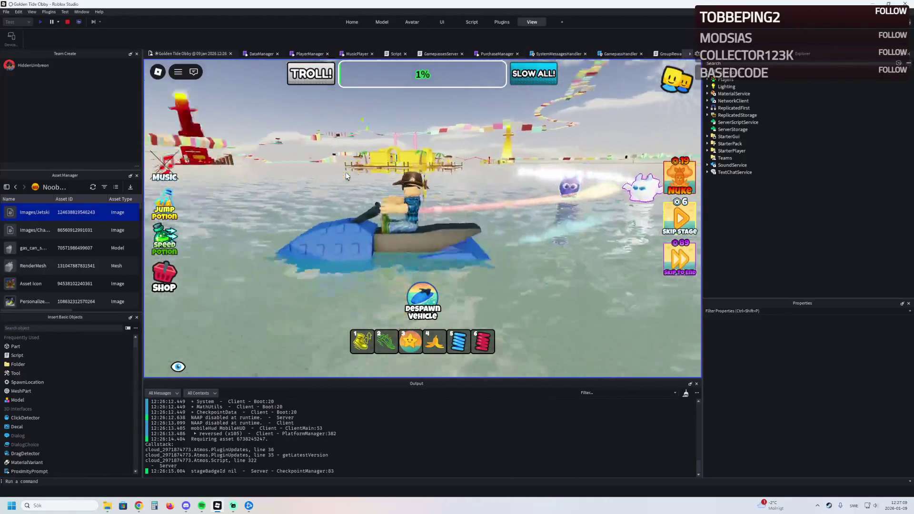
{"action": "key", "text": "a"}
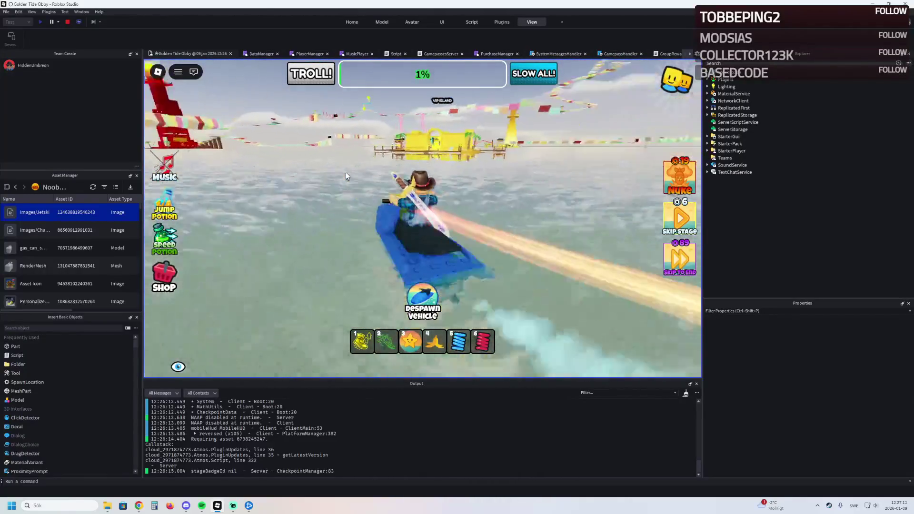
{"action": "key", "text": "d"}
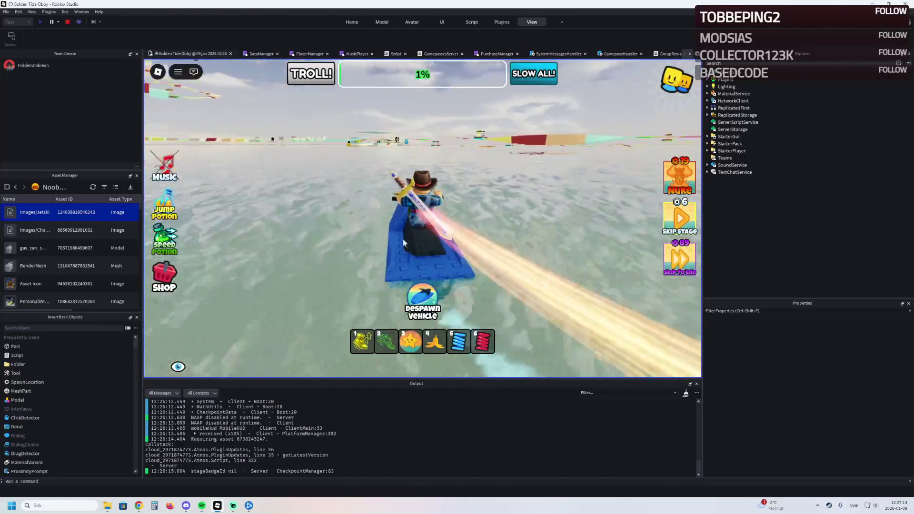
{"action": "key", "text": "d"}
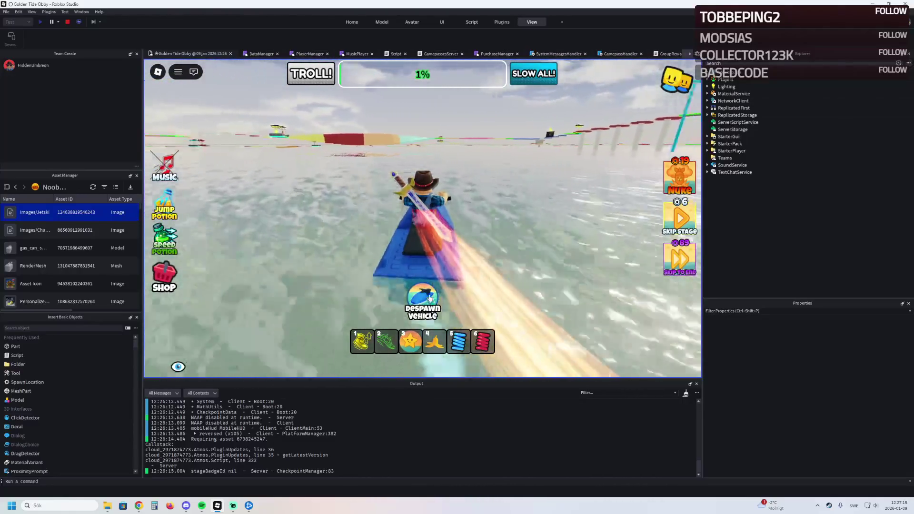
{"action": "key", "text": "d"}
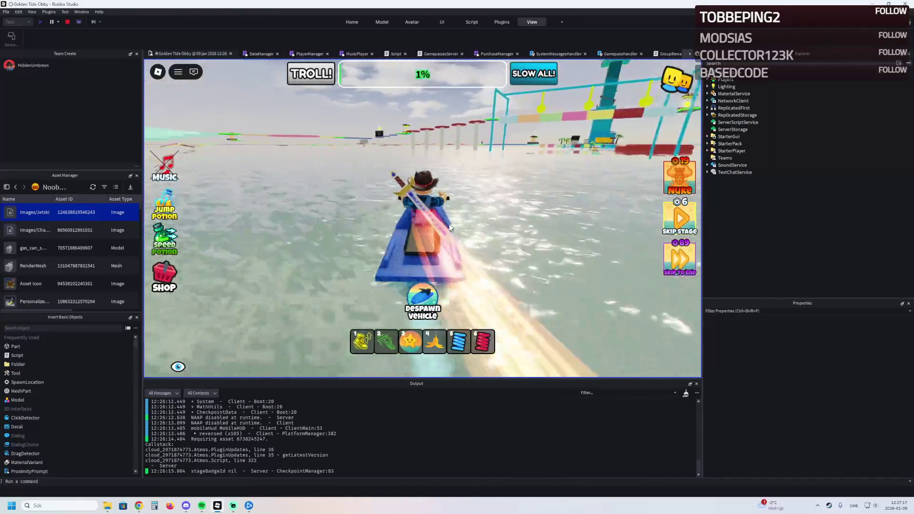
{"action": "key", "text": "d"}
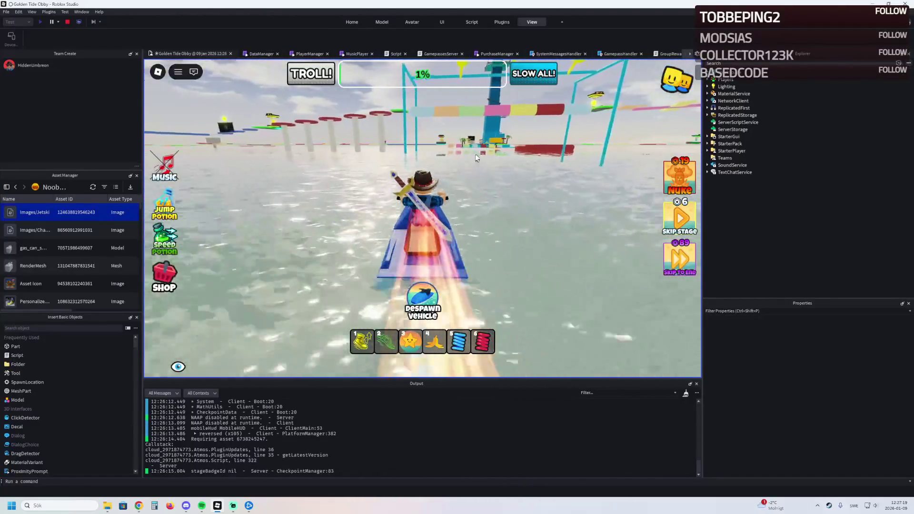
{"action": "key", "text": "d"}
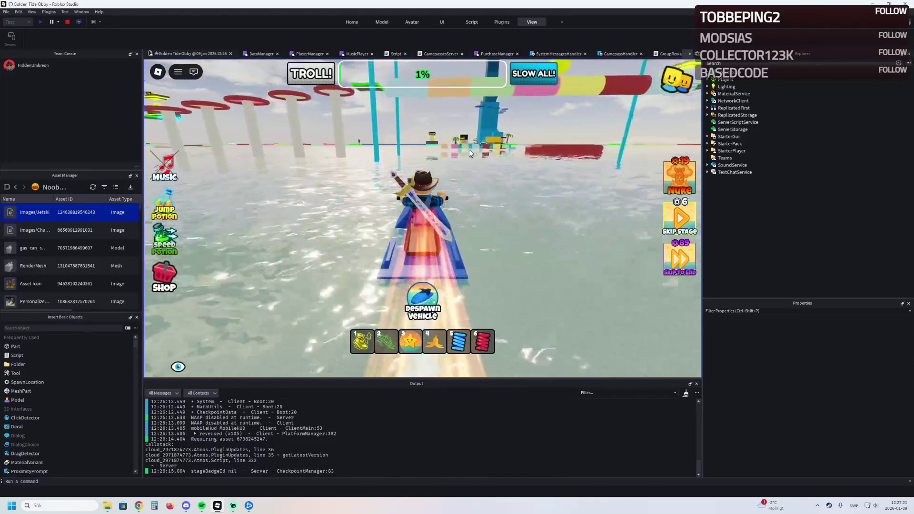
Drive between the pillars through the green checkpoint to 16%, then stop the playtest.
{"action": "key", "text": "w"}
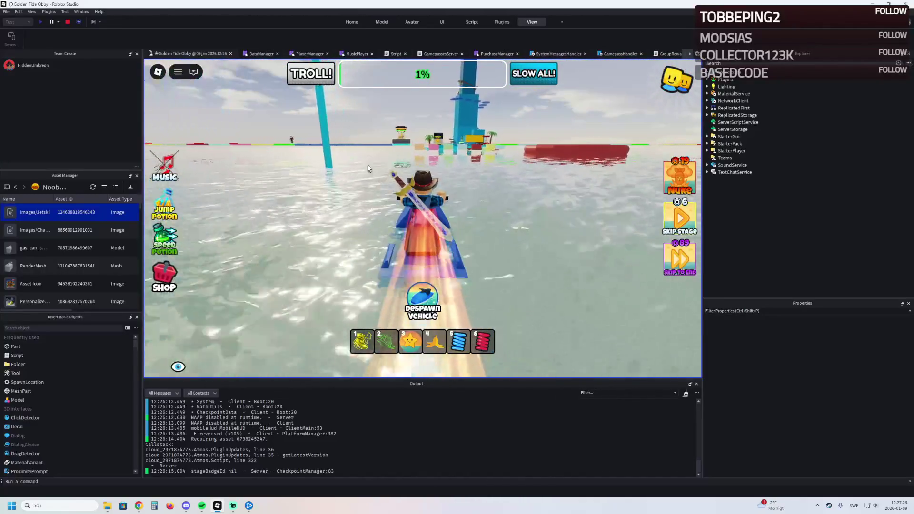
{"action": "key", "text": "w"}
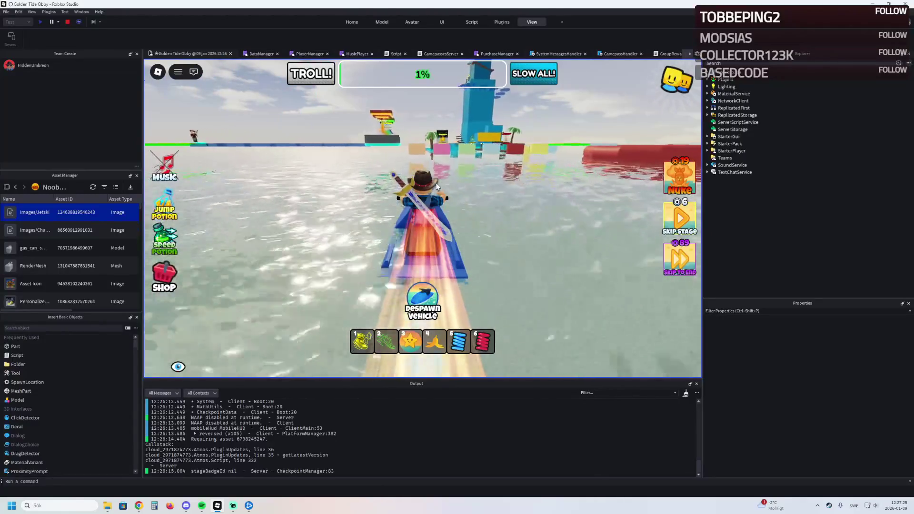
{"action": "key", "text": "w"}
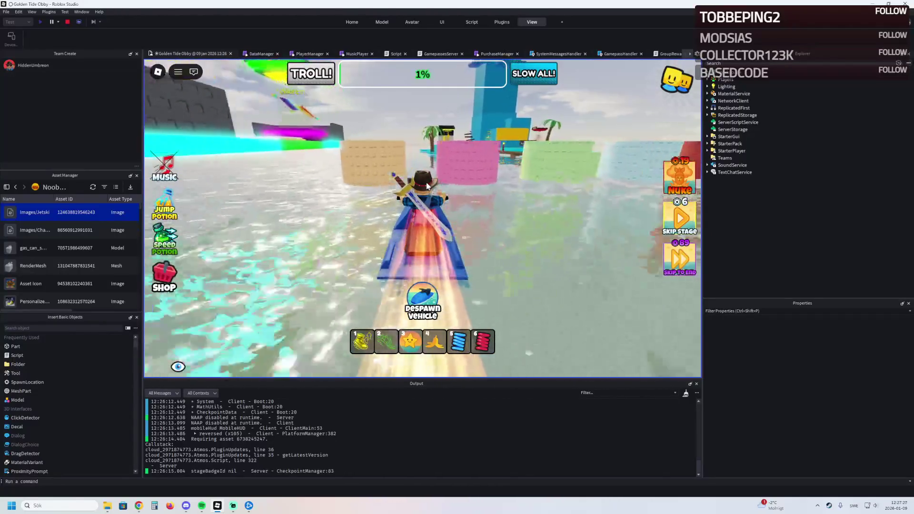
{"action": "key", "text": "w"}
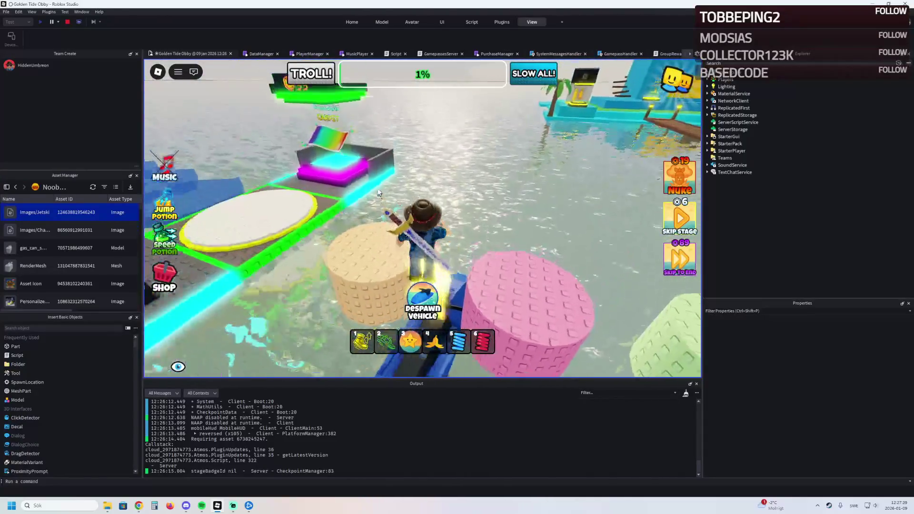
{"action": "key", "text": "w"}
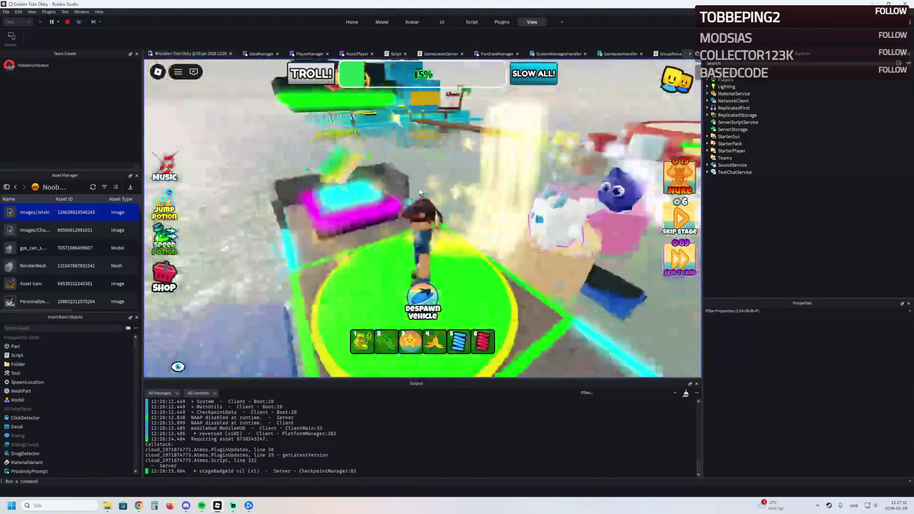
{"action": "key", "text": "w"}
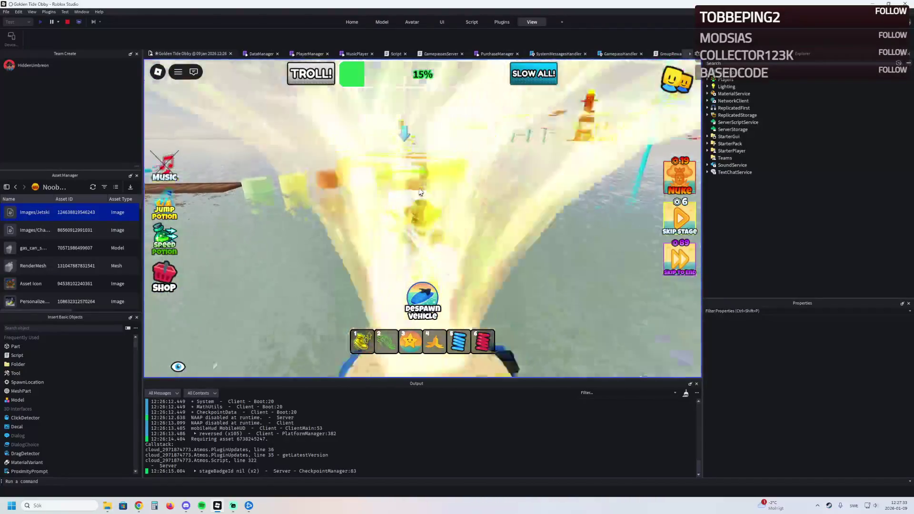
{"action": "key", "text": "w"}
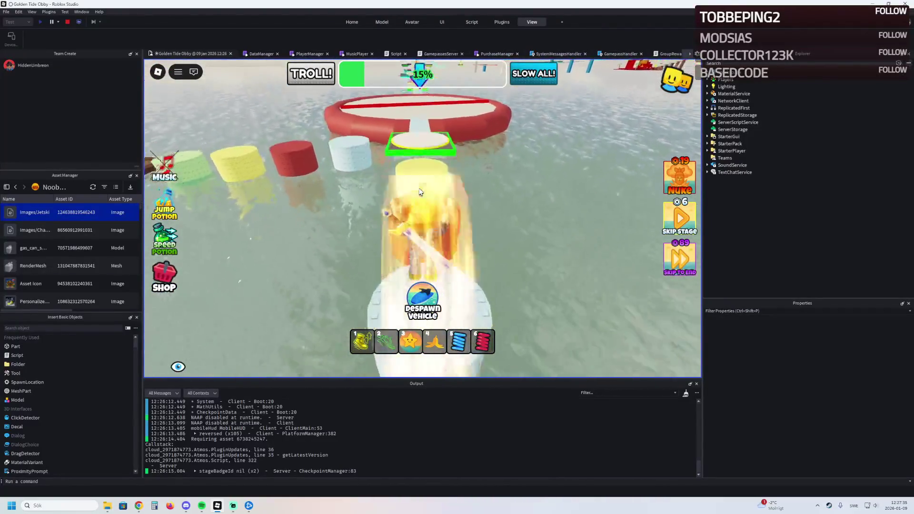
{"action": "key", "text": "w"}
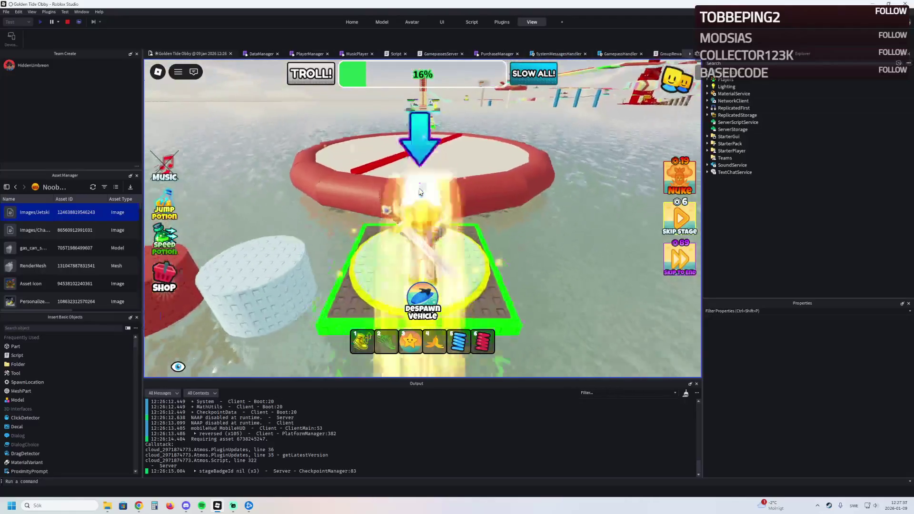
{"action": "key", "text": "w"}
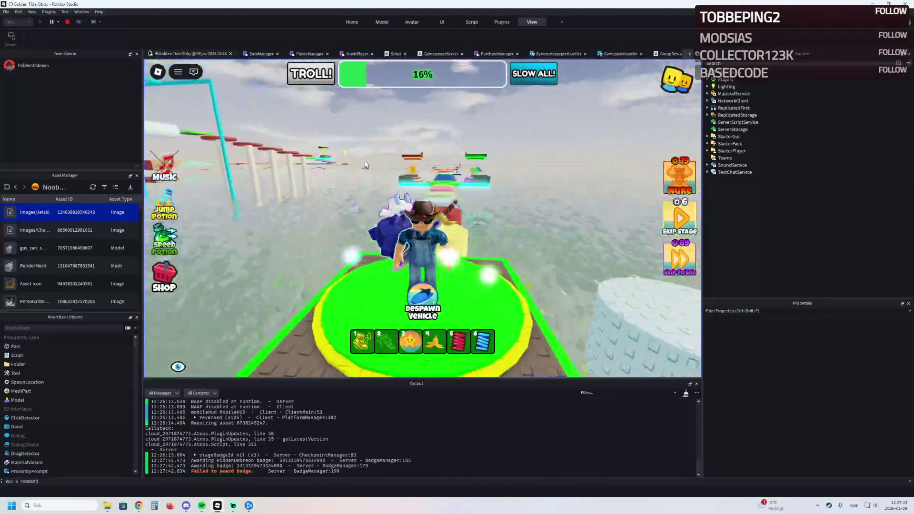
{"action": "left_click", "coordinate": [67, 21]}
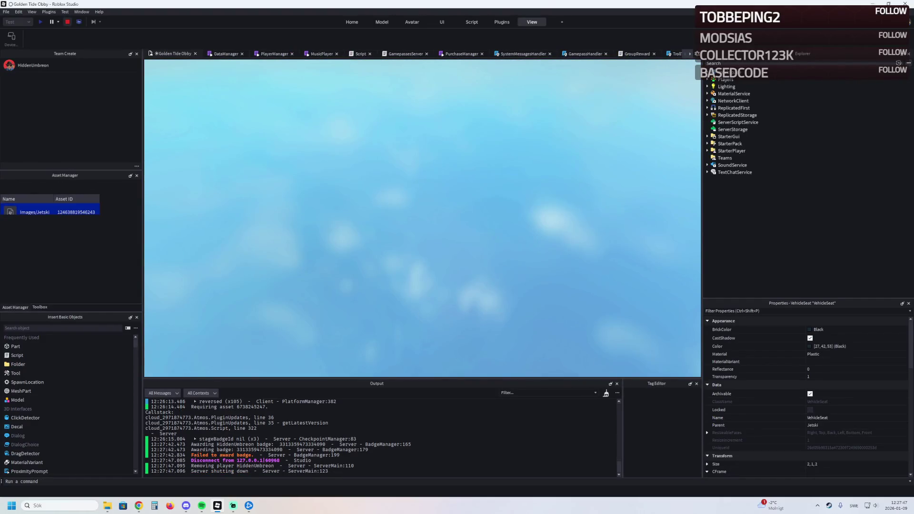
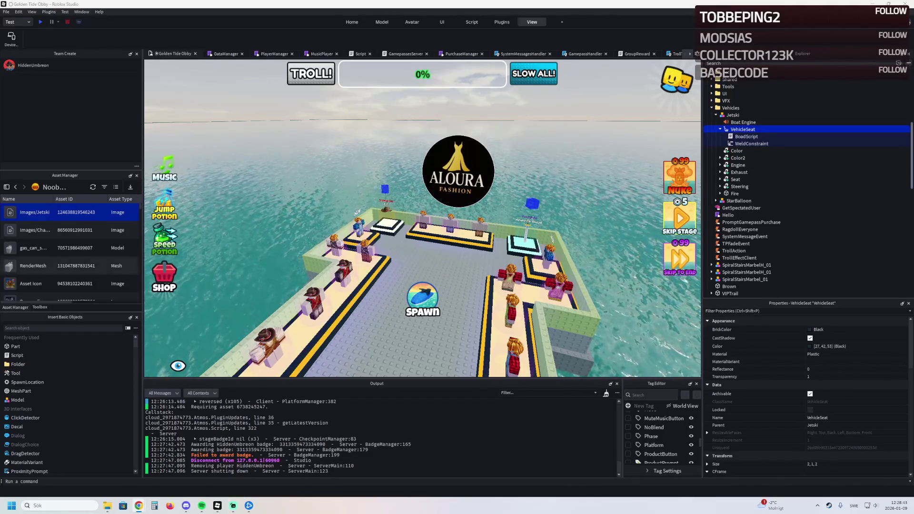
Open a recently edited place from File > Recent, then select a green island wall part.
{"action": "left_click", "coordinate": [6, 12]}
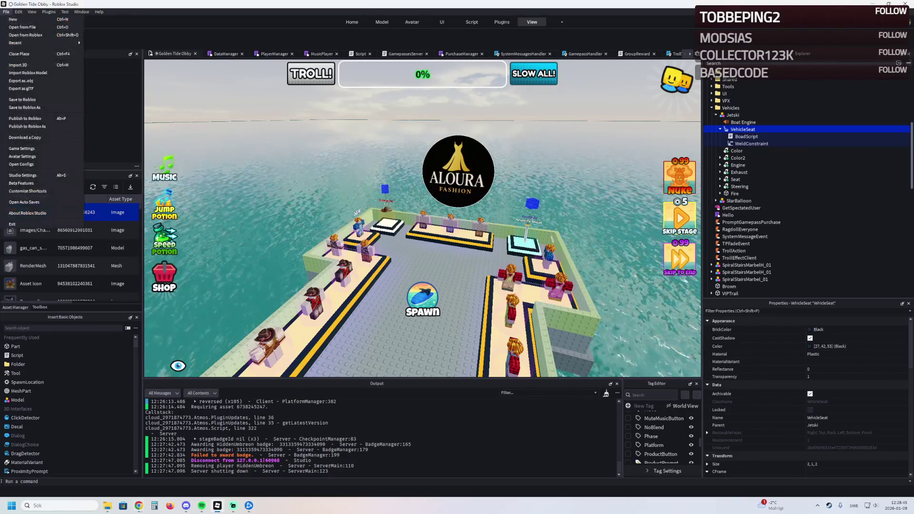
{"action": "mouse_move", "coordinate": [43, 43]}
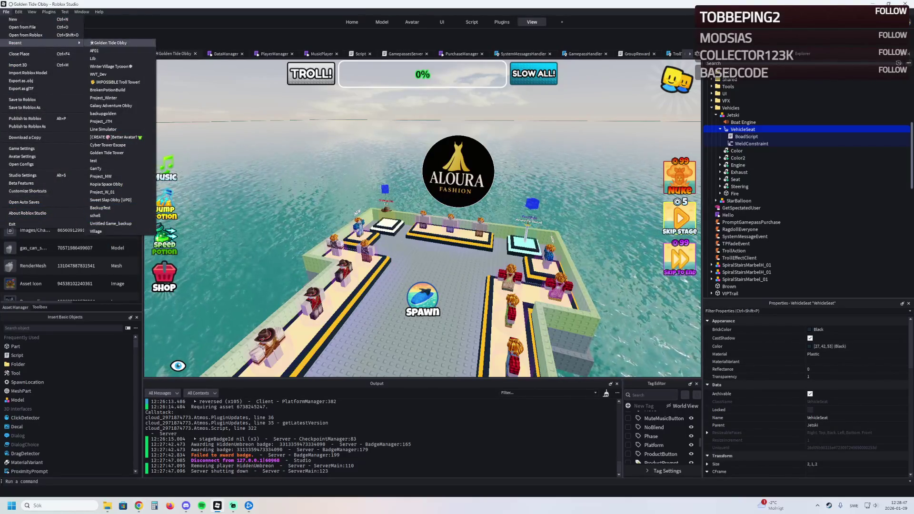
{"action": "left_click", "coordinate": [109, 67]}
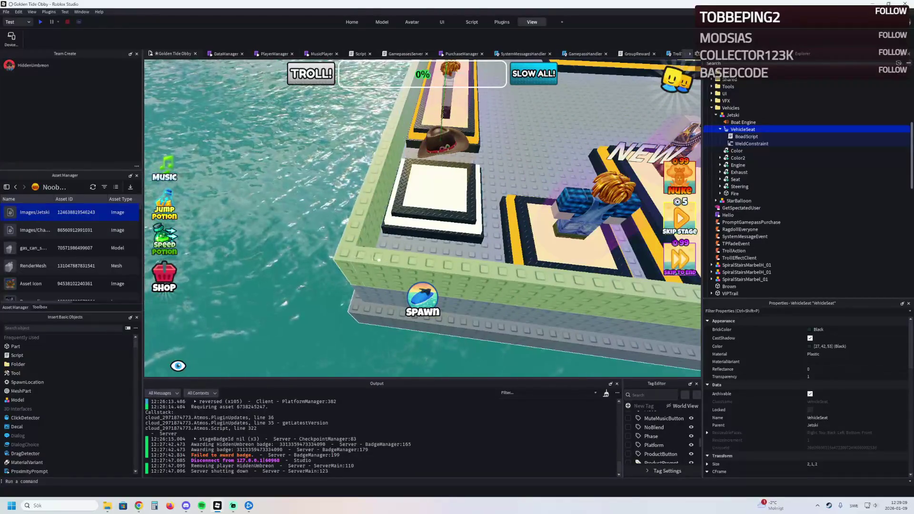
{"action": "left_click", "coordinate": [416, 214]}
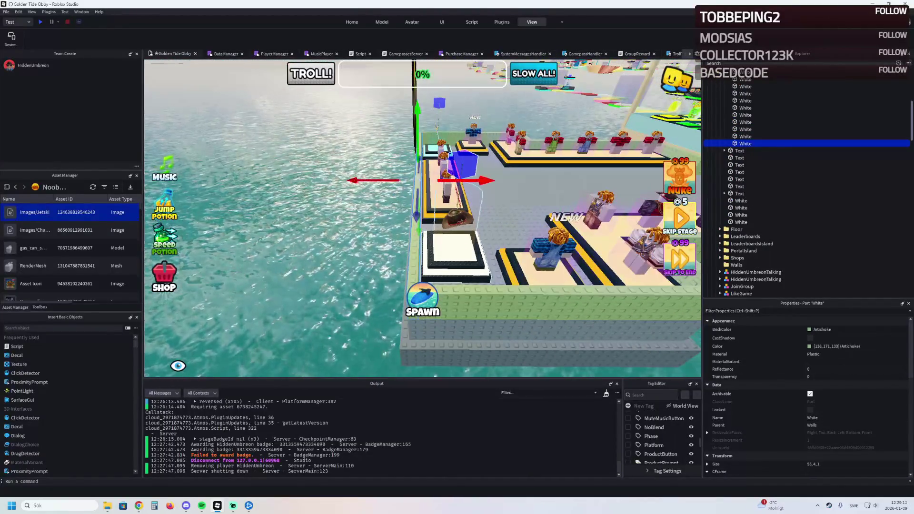
Slide the PodiumMerchJeans podium 9 studs outward along X to X 148.699.
{"action": "left_click", "coordinate": [382, 22]}
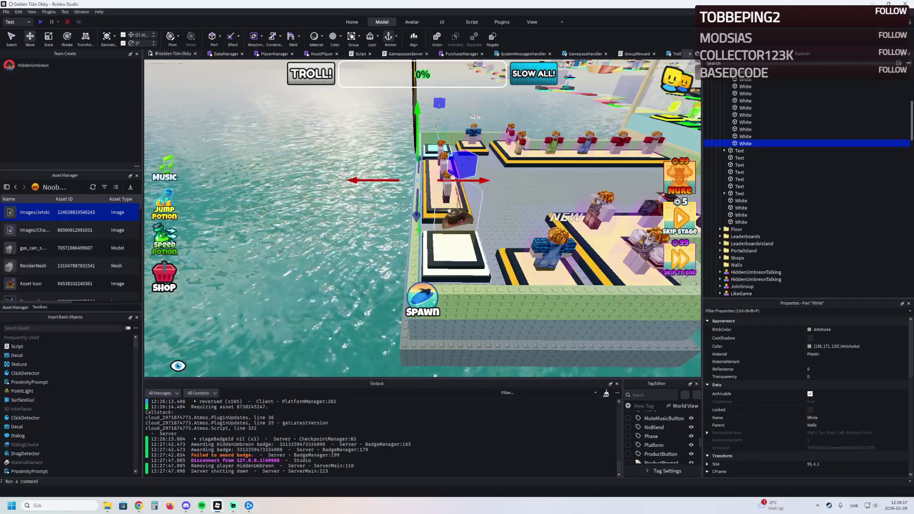
{"action": "left_click", "coordinate": [443, 162]}
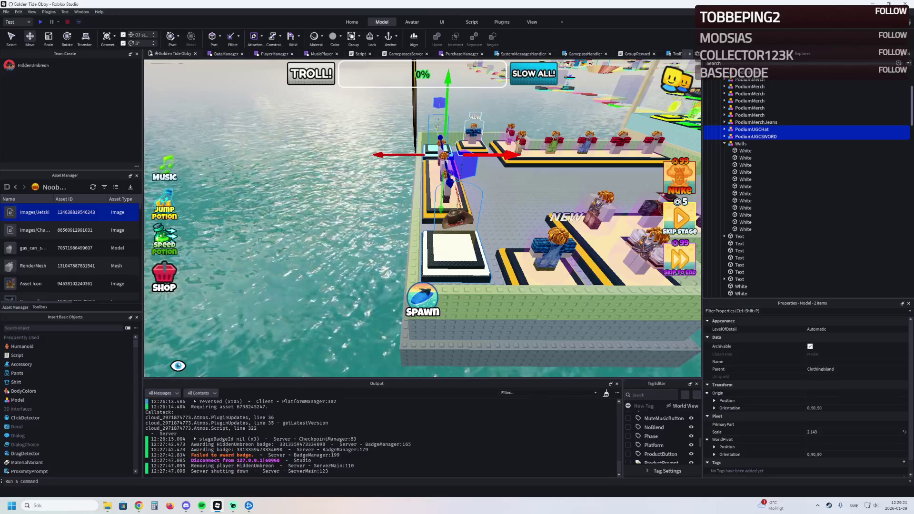
{"action": "left_click", "coordinate": [740, 293]}
{"action": "key", "text": "f"}
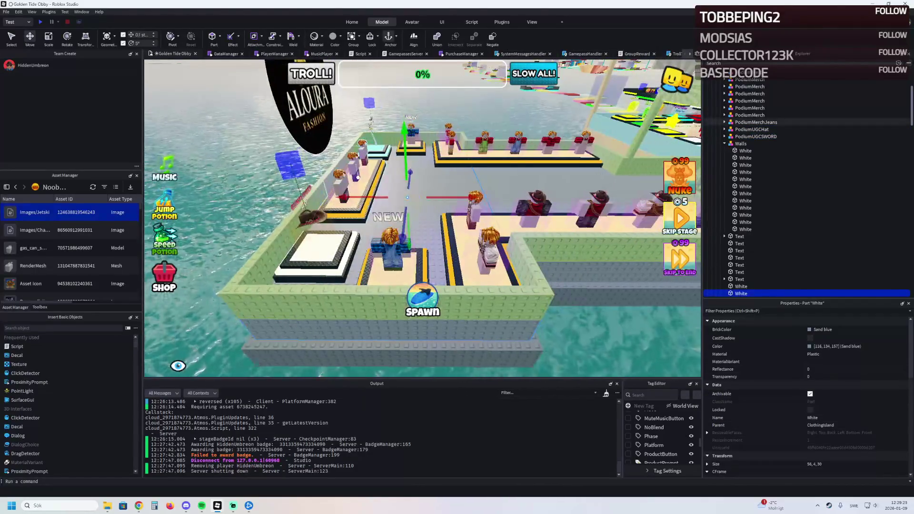
{"action": "left_click", "coordinate": [755, 122]}
{"action": "key", "text": "f"}
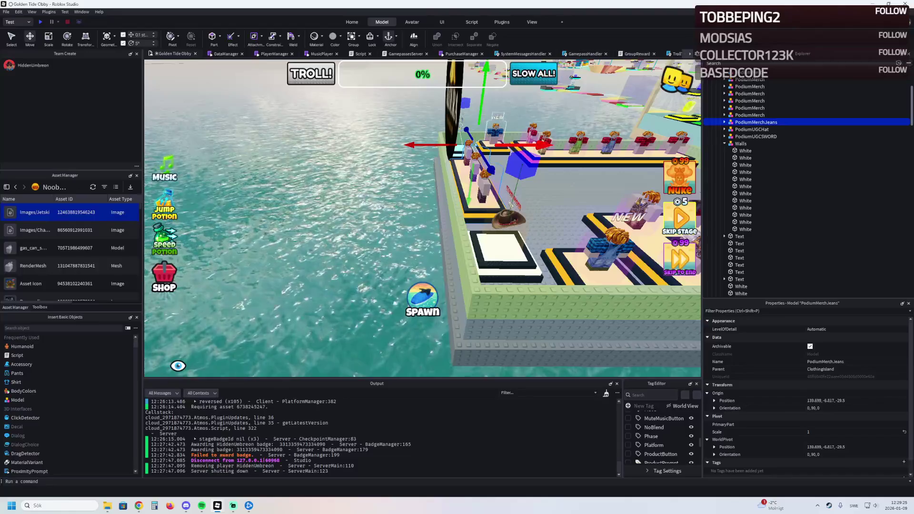
{"action": "left_click_drag", "start_coordinate": [542, 144], "coordinate": [507, 144]}
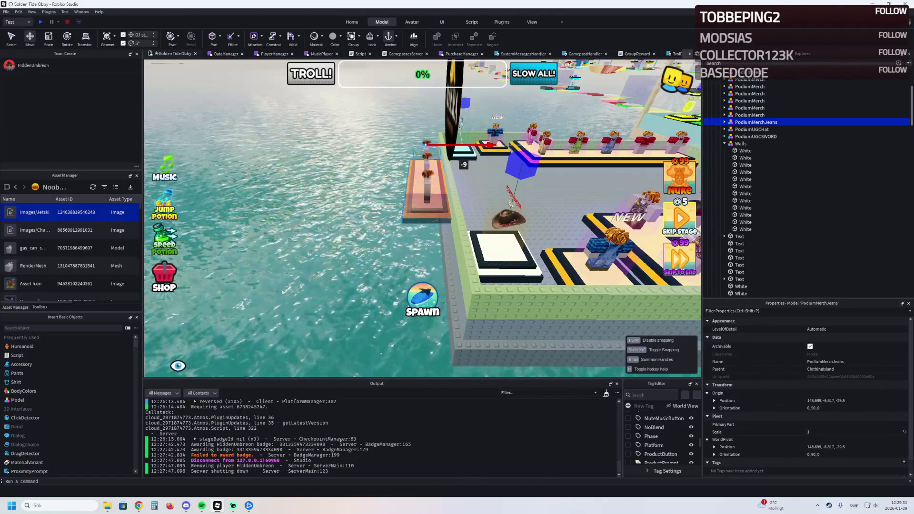
{"action": "left_click_drag", "start_coordinate": [490, 144], "coordinate": [490, 144]}
Shift the White wall part beside the podium along its X axis.
{"action": "key", "text": "d"}
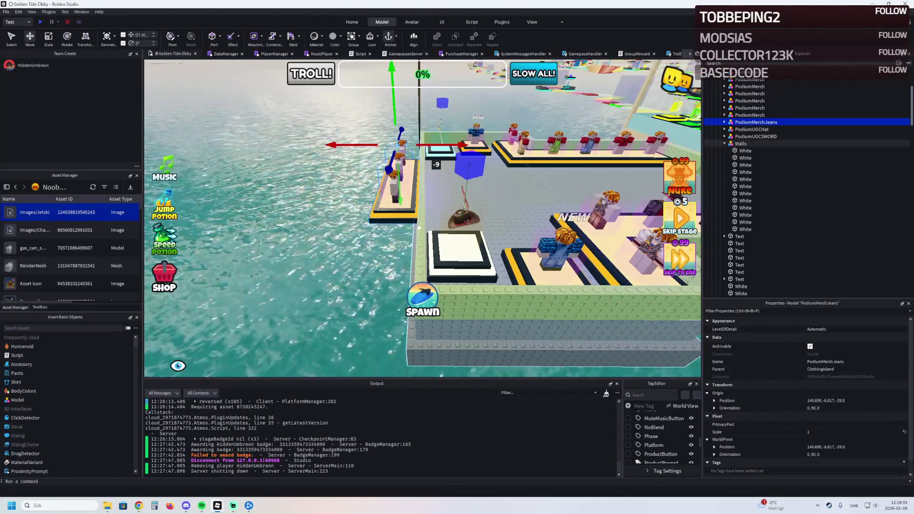
{"action": "left_click", "coordinate": [419, 227]}
{"action": "left_click_drag", "start_coordinate": [471, 180], "coordinate": [450, 190]}
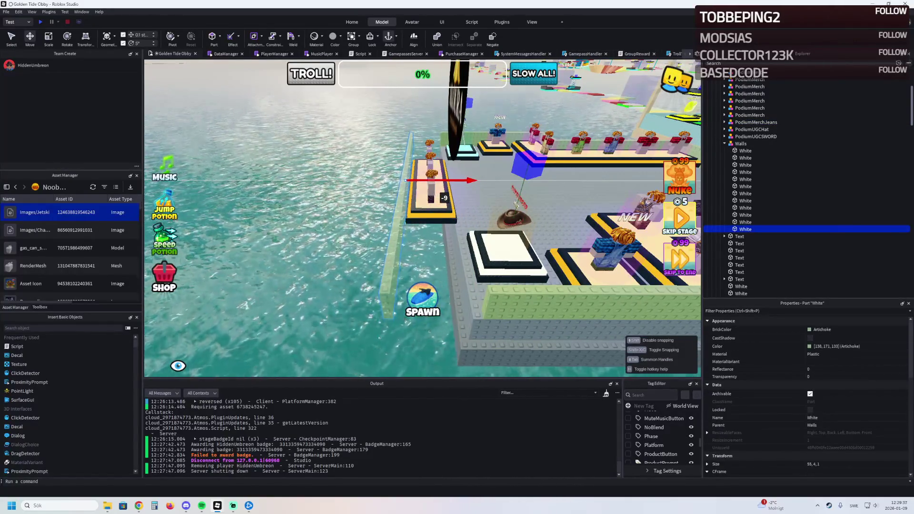
Stretch two White wall segments longer with the Scale tool, the second to about 37.9 studs.
{"action": "left_click", "coordinate": [499, 238]}
{"action": "key", "text": "ctrl+3"}
{"action": "left_click_drag", "start_coordinate": [451, 234], "coordinate": [373, 237]}
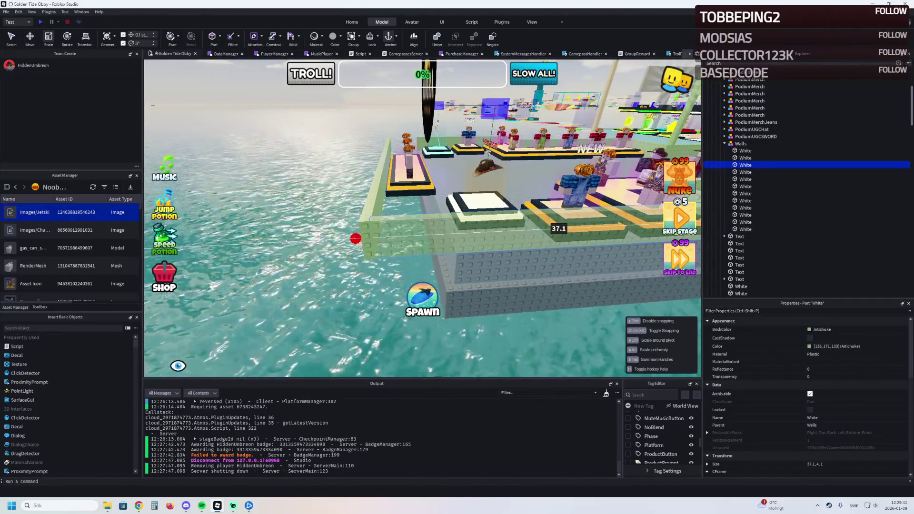
{"action": "left_click", "coordinate": [457, 226]}
{"action": "scroll", "coordinate": [457, 226], "scroll_direction": "up", "scroll_amount": 5}
{"action": "left_click_drag", "start_coordinate": [481, 163], "coordinate": [390, 168]}
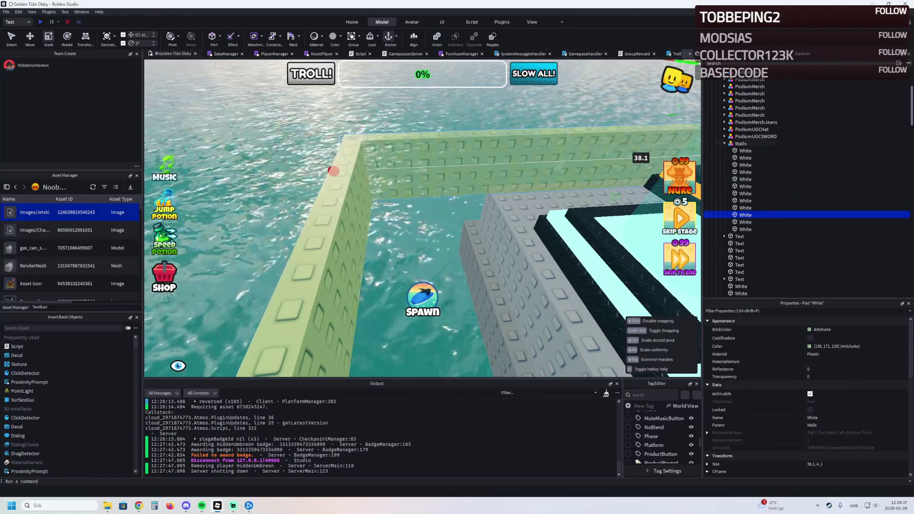
{"action": "scroll", "coordinate": [423, 219], "scroll_direction": "up", "scroll_amount": 5}
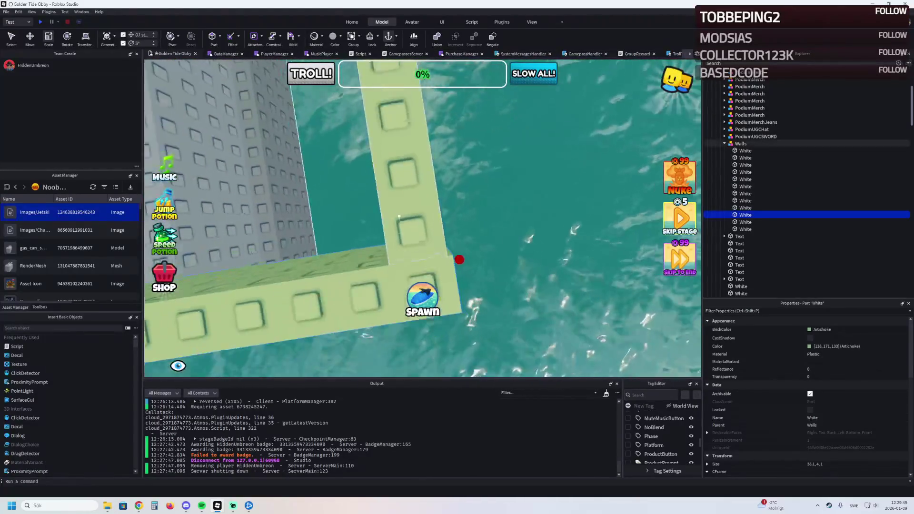
{"action": "scroll", "coordinate": [452, 224], "scroll_direction": "down", "scroll_amount": 5}
{"action": "left_click_drag", "start_coordinate": [452, 224], "coordinate": [450, 223]}
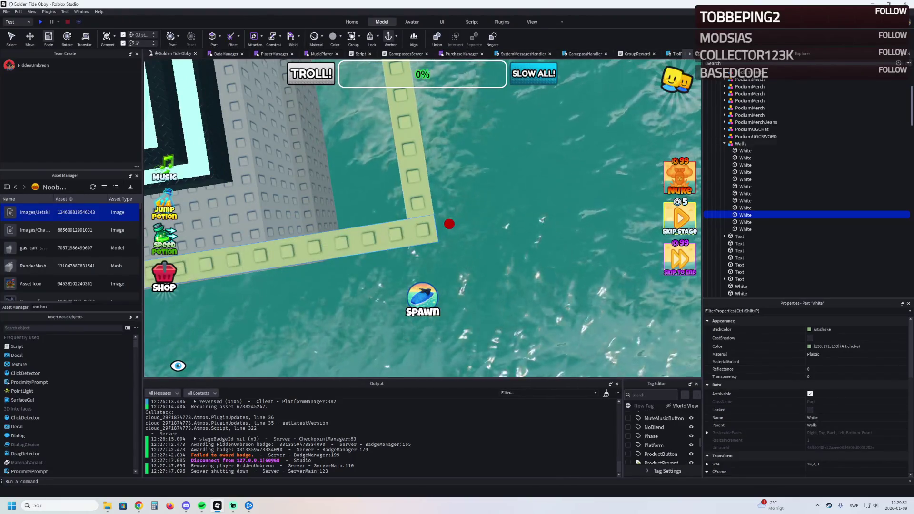
Select the dark grey base block, then the ClothingIsland floor part.
{"action": "left_click", "coordinate": [745, 179]}
{"action": "key", "text": "f"}
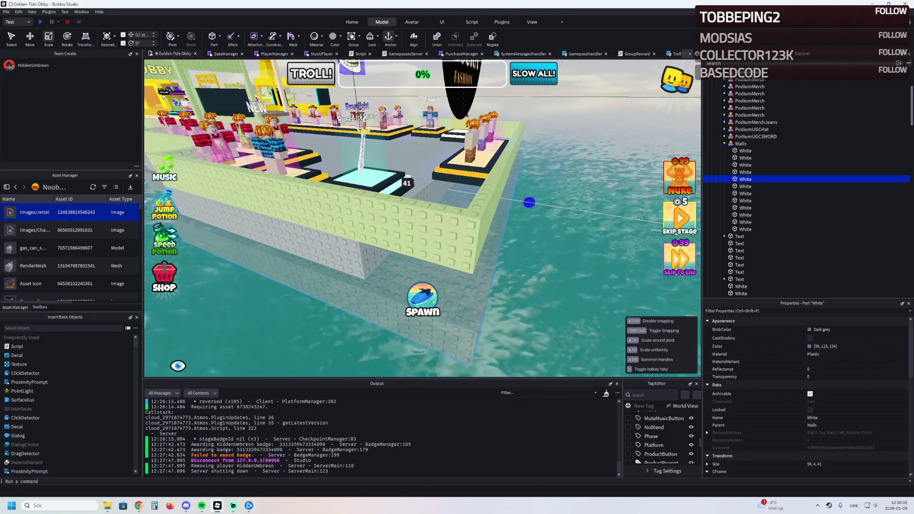
{"action": "left_click", "coordinate": [370, 252]}
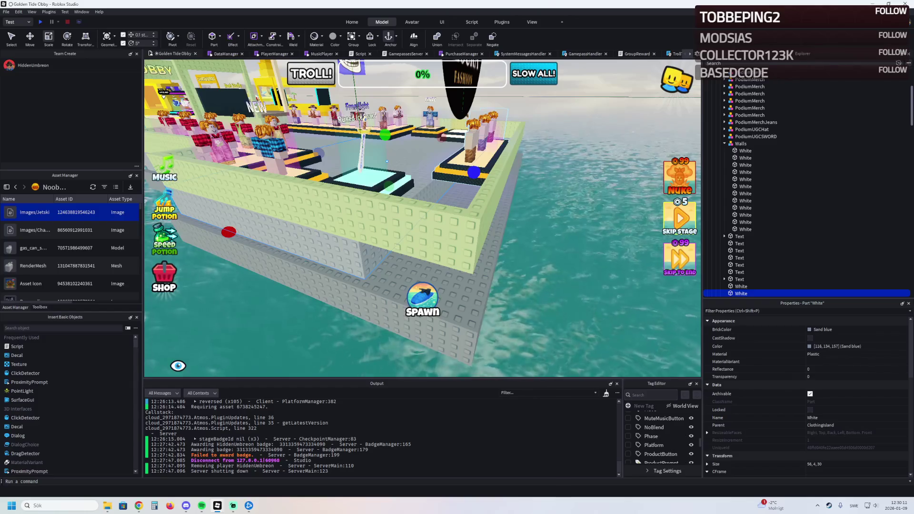
Stretch the ClothingIsland floor outward to about 56 × 4 × 38.9 and fly around to inspect it.
{"action": "left_click_drag", "start_coordinate": [473, 173], "coordinate": [496, 175]}
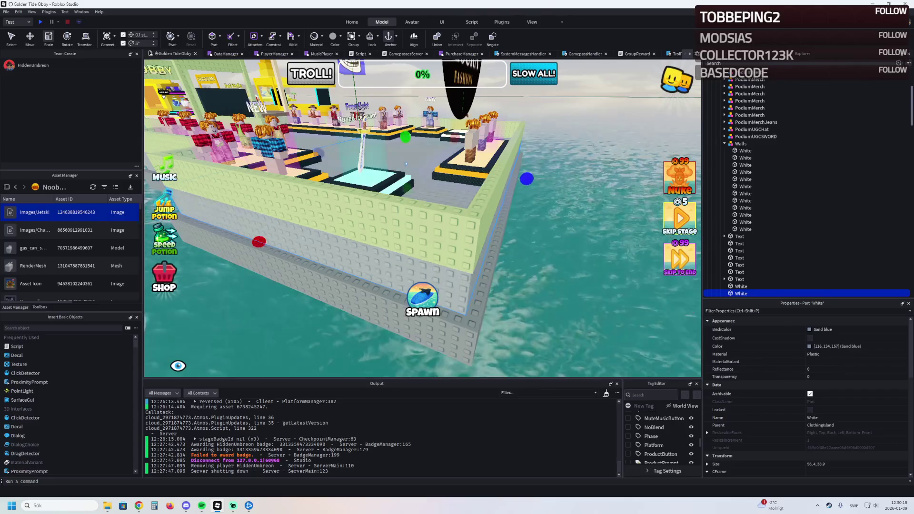
{"action": "key", "text": "w"}
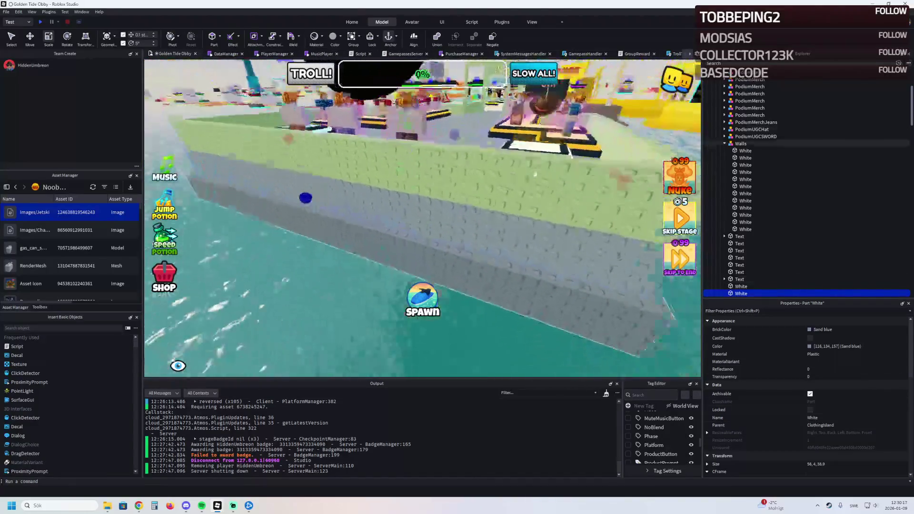
{"action": "key", "text": "a"}
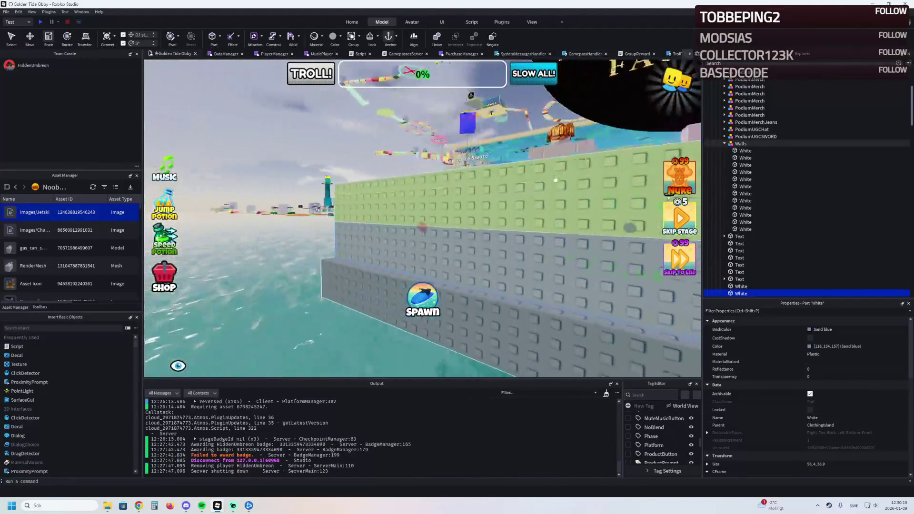
{"action": "key", "text": "d"}
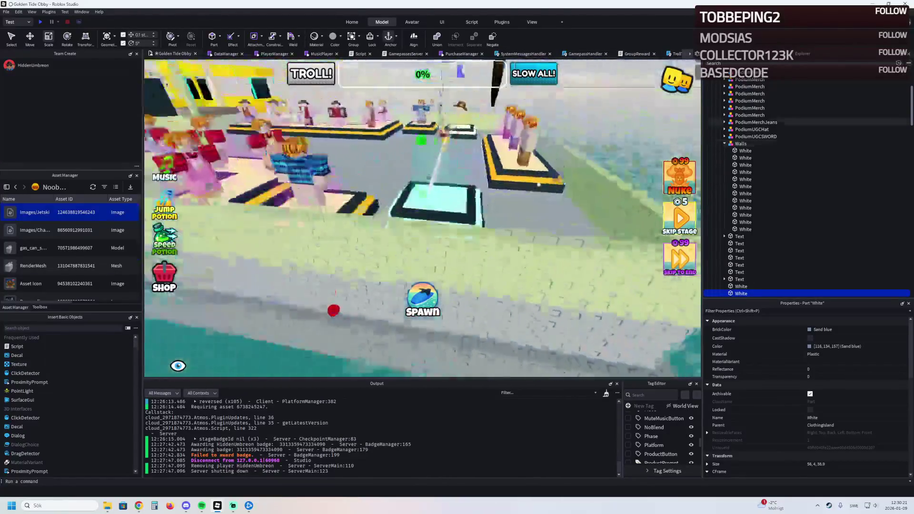
{"action": "key", "text": "e"}
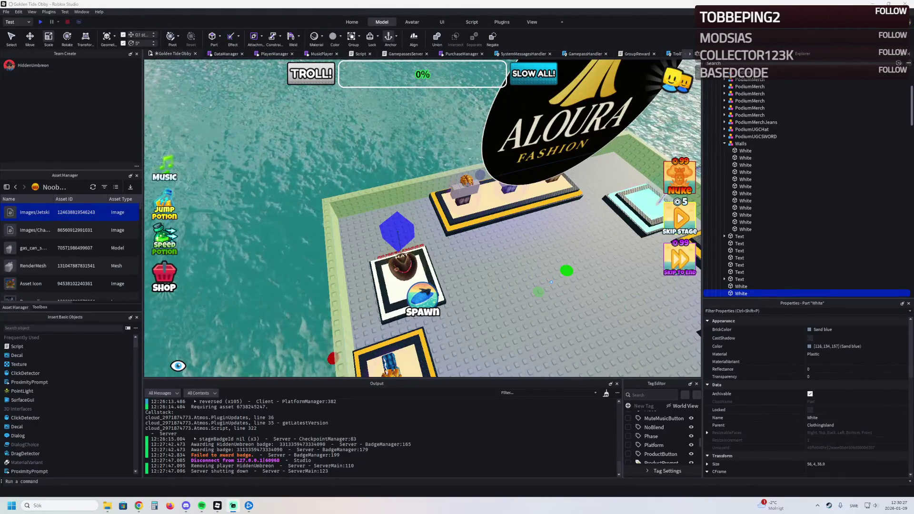
Move the PodiumUGCHat podium along Z, undoing an accidental X move.
{"action": "left_click", "coordinate": [401, 266]}
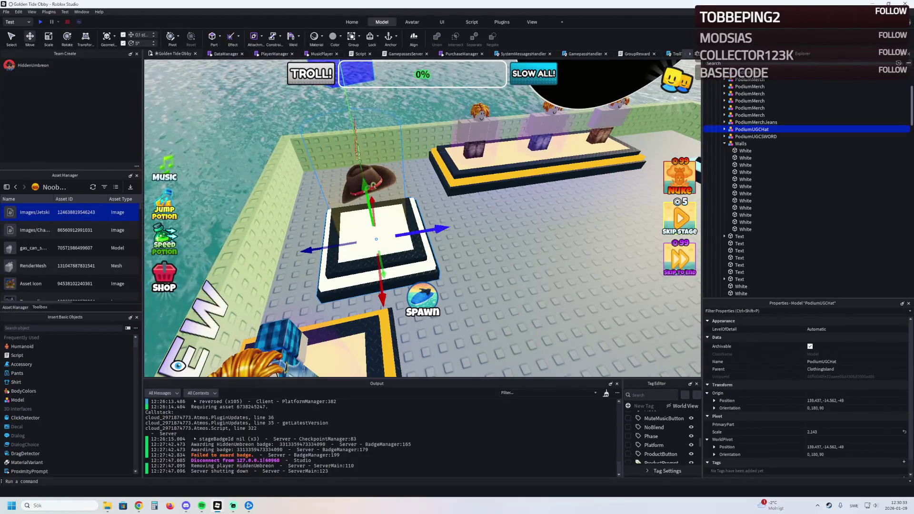
{"action": "left_click_drag", "start_coordinate": [440, 229], "coordinate": [412, 233]}
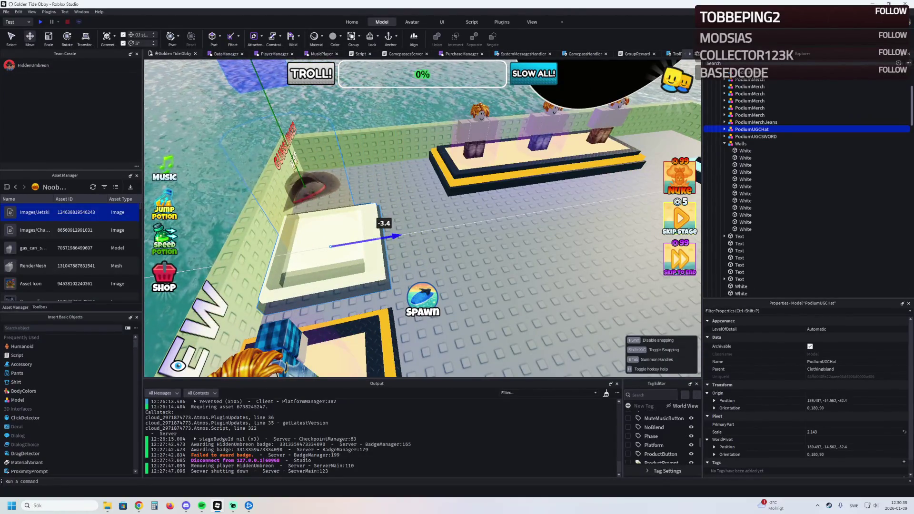
{"action": "mouse_move", "coordinate": [364, 190]}
{"action": "left_mouse_down"}
{"action": "mouse_move", "coordinate": [301, 232]}
{"action": "mouse_move", "coordinate": [279, 209]}
{"action": "left_mouse_up"}
{"action": "left_click_drag", "start_coordinate": [310, 125], "coordinate": [303, 136]}
{"action": "key", "text": "ctrl+z"}
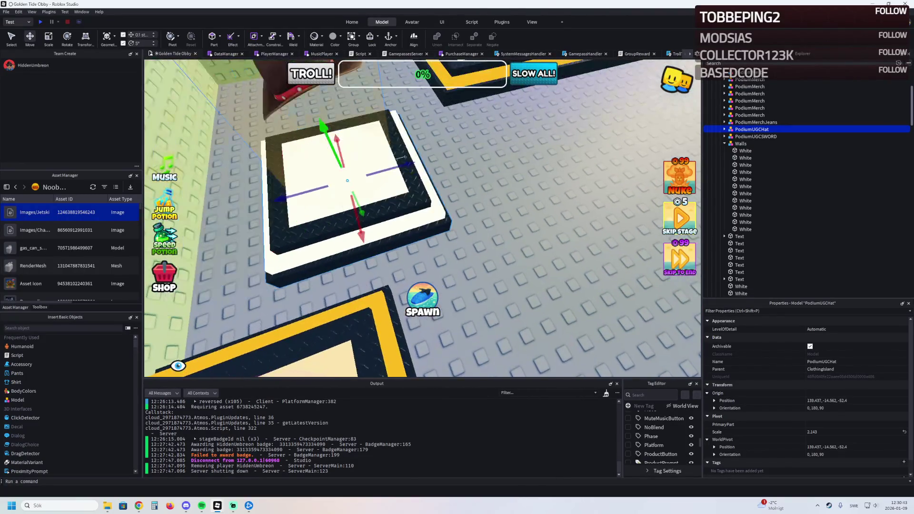
{"action": "mouse_move", "coordinate": [402, 167]}
{"action": "left_mouse_down"}
{"action": "mouse_move", "coordinate": [362, 187]}
{"action": "mouse_move", "coordinate": [340, 183]}
{"action": "left_mouse_up"}
{"action": "key", "text": "f"}
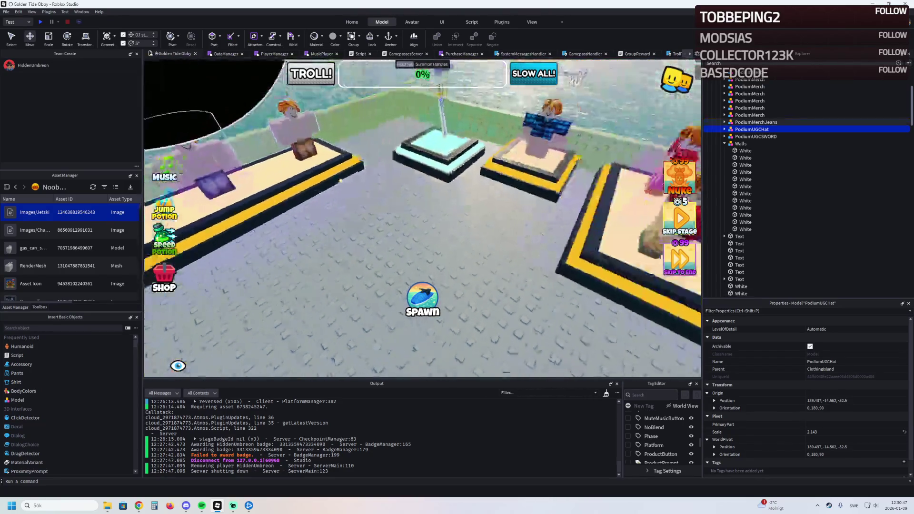
Move the PodiumUGCSWORD podium along Z to position 139.458, -14.862, -6.5.
{"action": "key", "text": "Down"}
{"action": "key", "text": "f"}
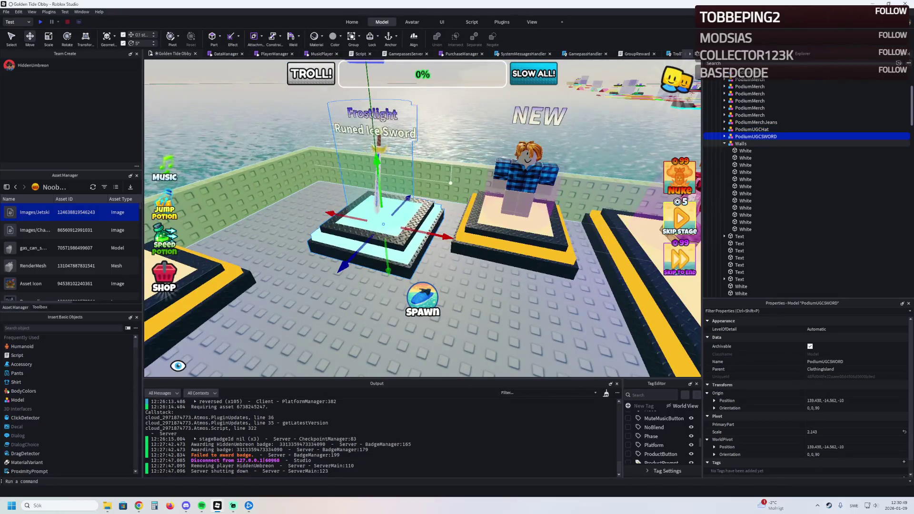
{"action": "left_click_drag", "start_coordinate": [341, 266], "coordinate": [367, 243]}
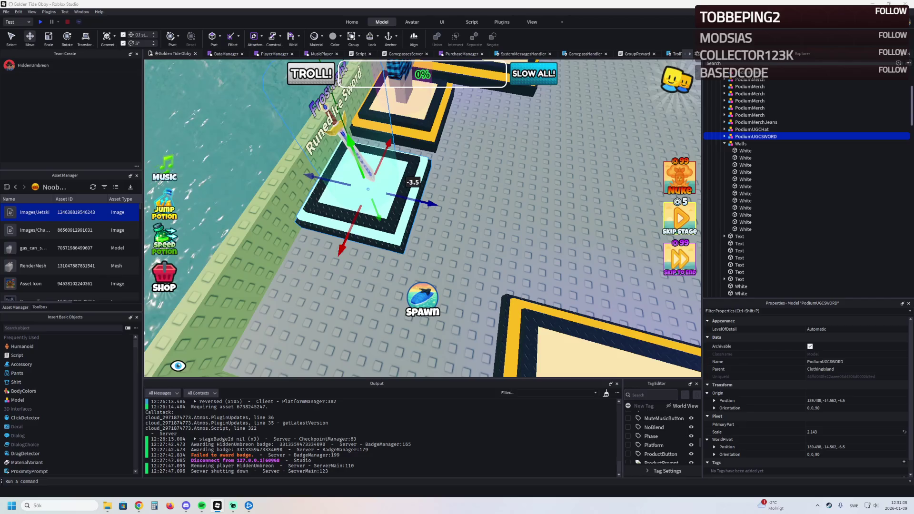
{"action": "key", "text": "a"}
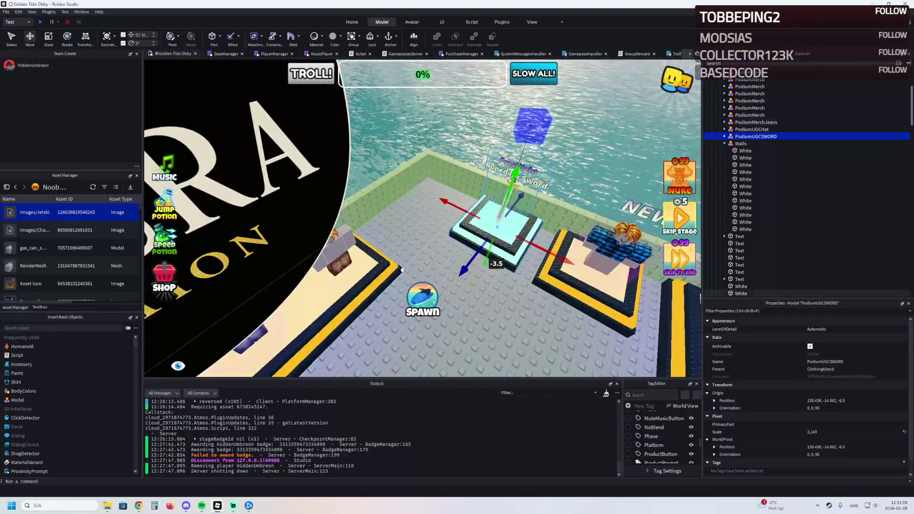
Slide the gold and red jeans models along the PodiumMerchJeans podium.
{"action": "left_click", "coordinate": [755, 122]}
{"action": "key", "text": "f"}
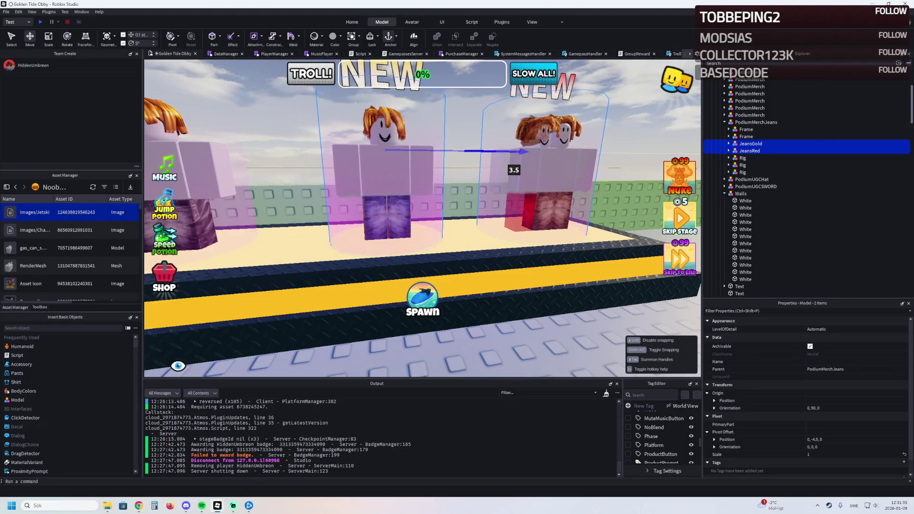
{"action": "key", "text": "q"}
{"action": "key", "text": "e"}
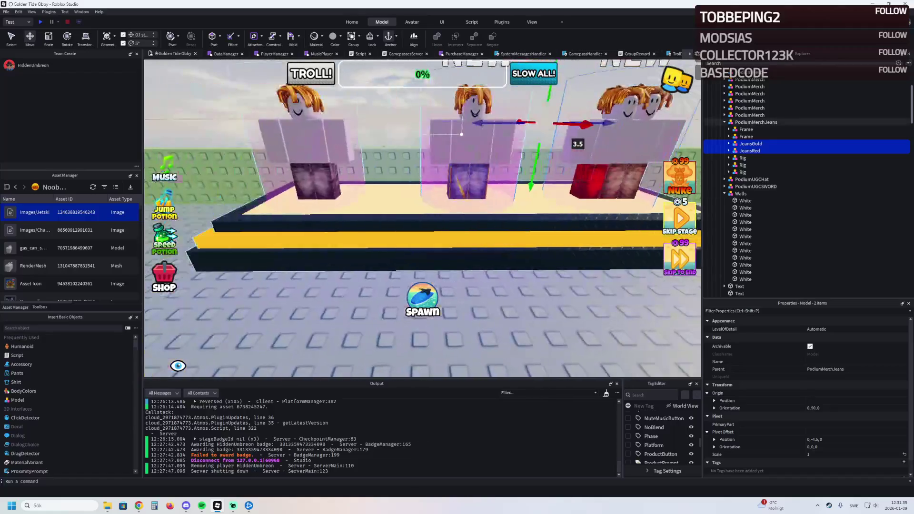
{"action": "mouse_move", "coordinate": [455, 137]}
{"action": "left_mouse_down"}
{"action": "mouse_move", "coordinate": [390, 136]}
{"action": "mouse_move", "coordinate": [429, 114]}
{"action": "mouse_move", "coordinate": [343, 129]}
{"action": "mouse_move", "coordinate": [584, 141]}
{"action": "left_mouse_up"}
Nudge the jeans models and their NEW signs further along the podium.
{"action": "key", "text": "d"}
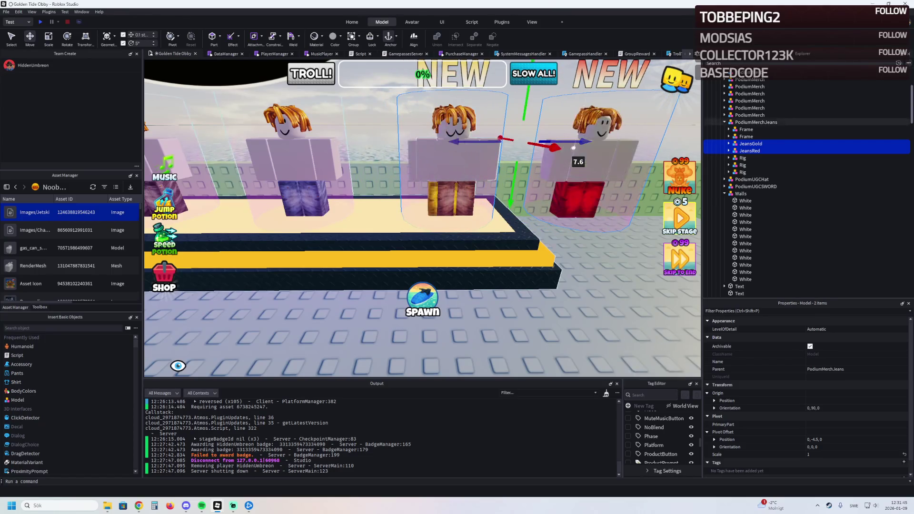
{"action": "left_click_drag", "start_coordinate": [488, 145], "coordinate": [400, 140]}
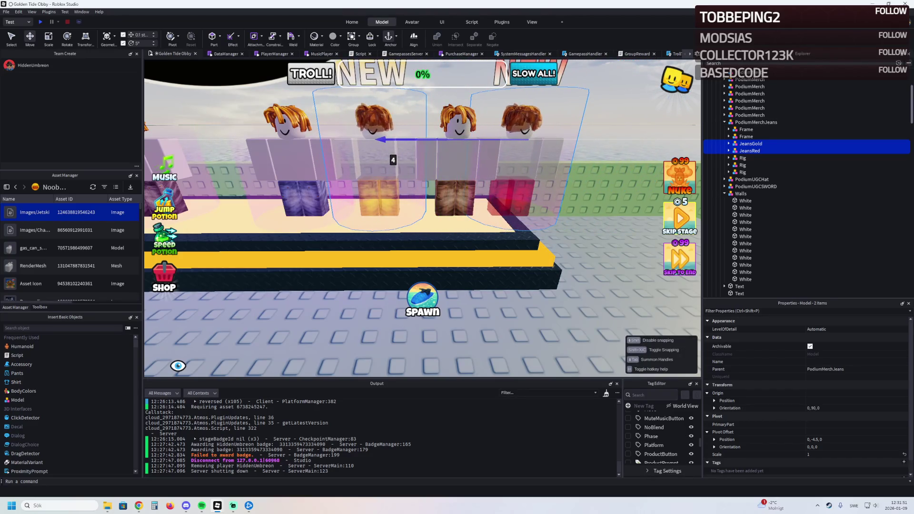
{"action": "key", "text": "s"}
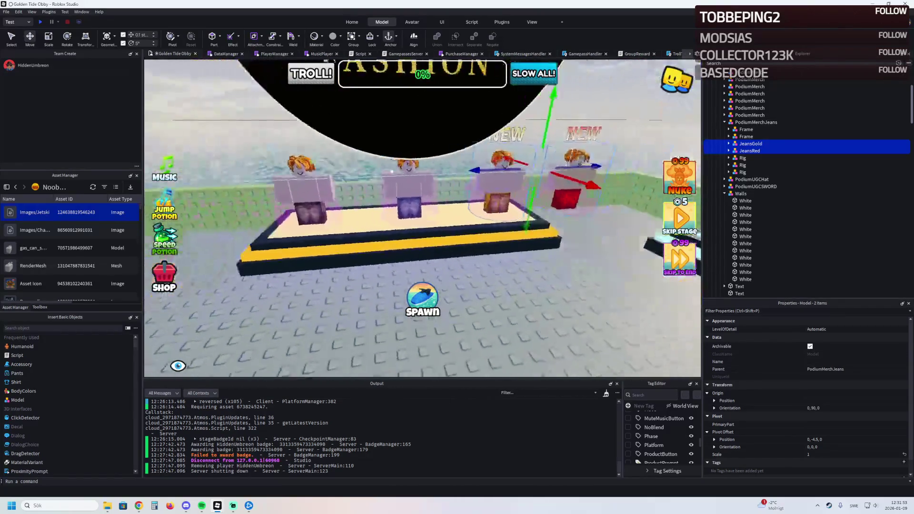
{"action": "key", "text": "d"}
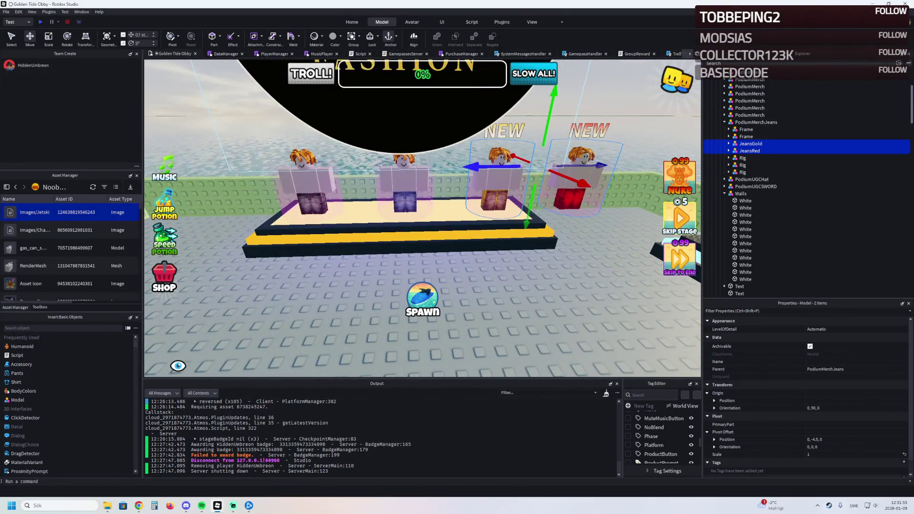
{"action": "key", "text": "d"}
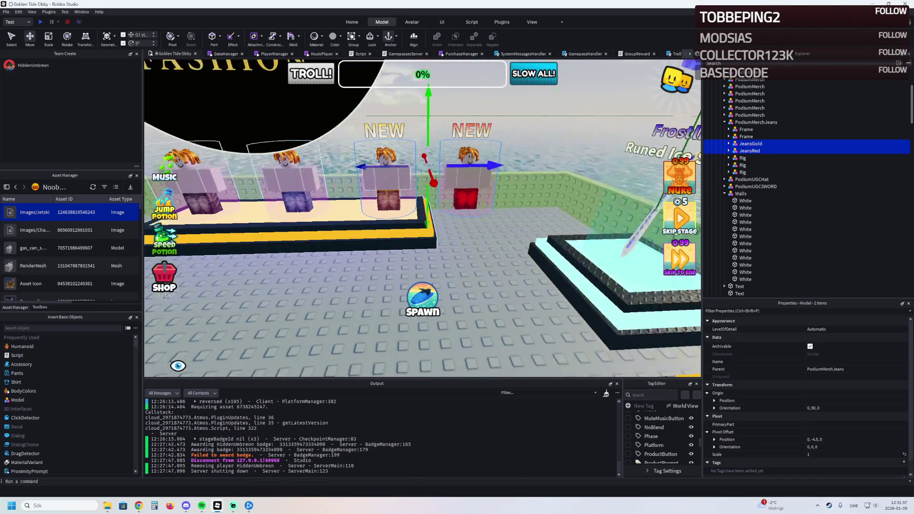
{"action": "key", "text": "a"}
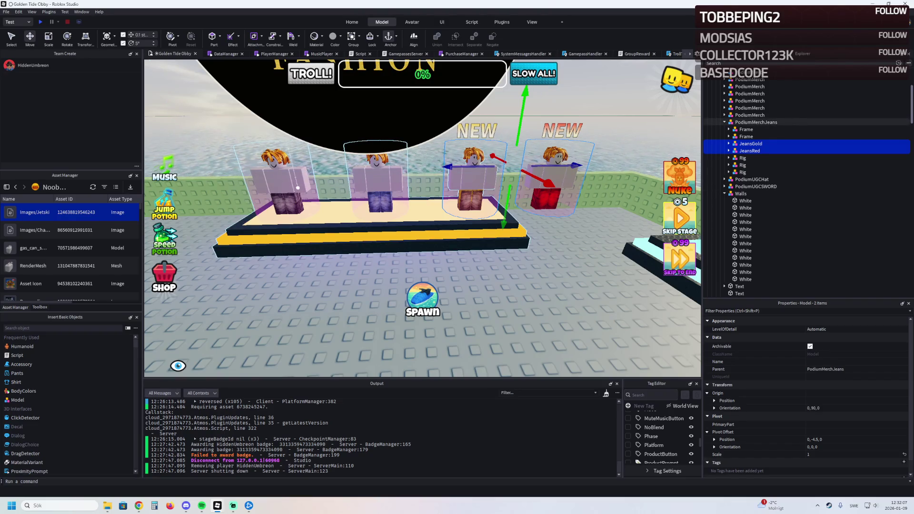
Move the first and third Rig figures together to the right along the podium.
{"action": "left_click", "coordinate": [375, 181]}
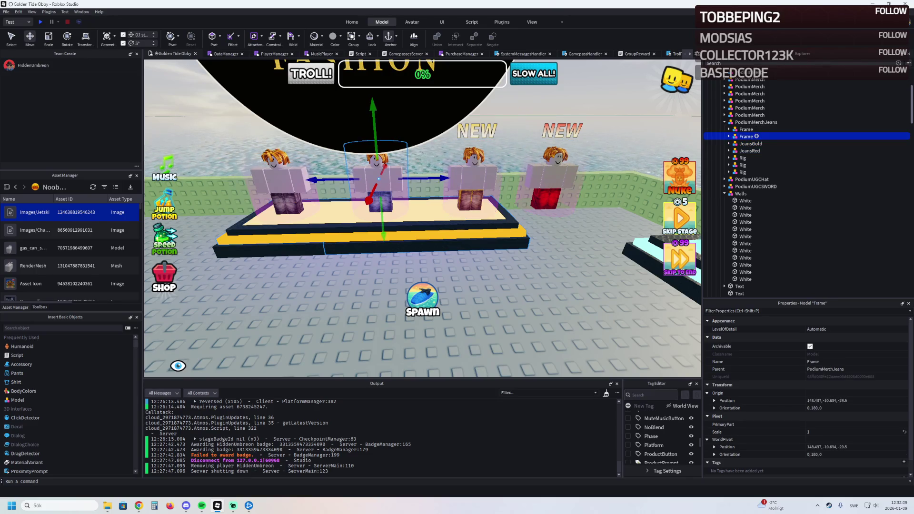
{"action": "left_click", "coordinate": [746, 129]}
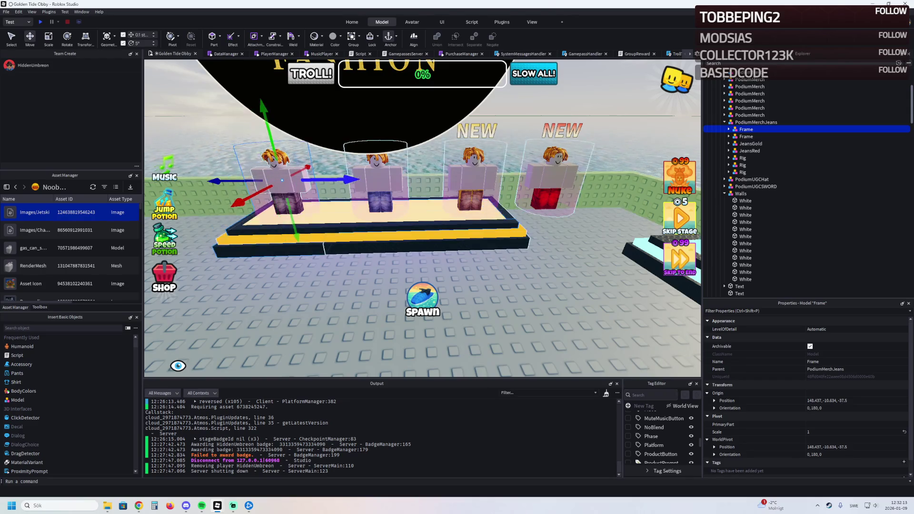
{"action": "left_click_drag", "start_coordinate": [745, 129], "coordinate": [749, 158]}
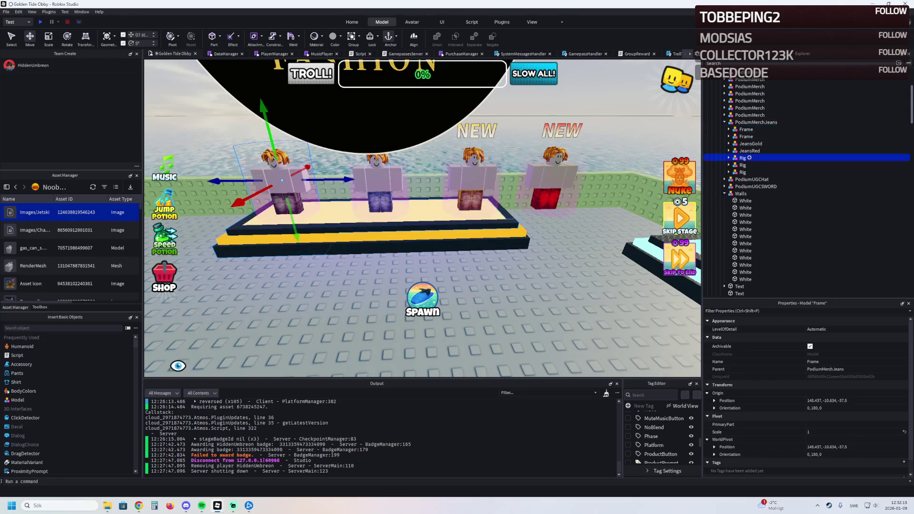
{"action": "left_click", "coordinate": [748, 158]}
{"action": "left_click", "coordinate": [749, 165]}
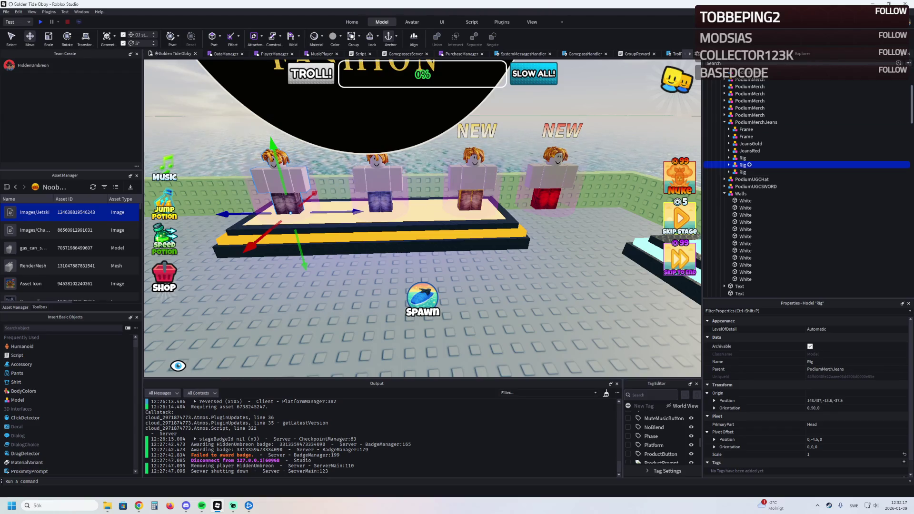
{"action": "left_click", "coordinate": [743, 172], "text": "shift"}
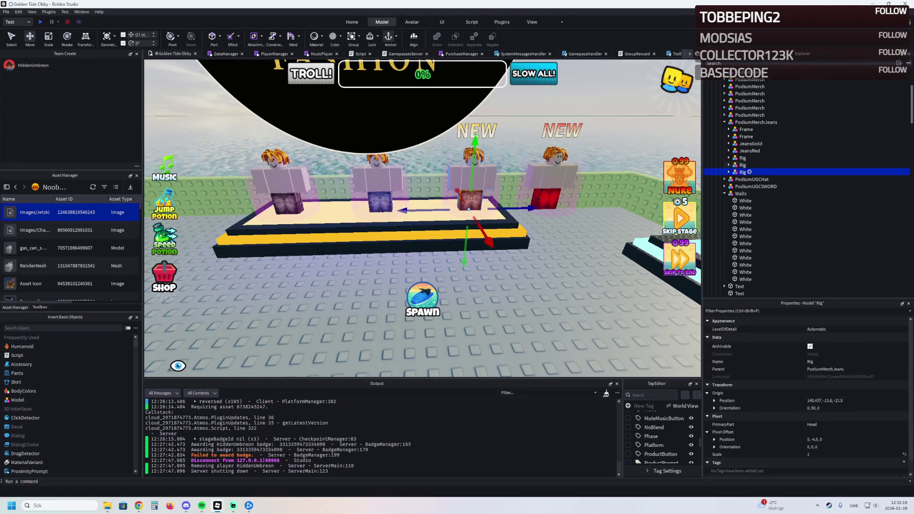
{"action": "left_click", "coordinate": [742, 158]}
{"action": "left_click", "coordinate": [742, 171], "text": "ctrl"}
{"action": "left_click_drag", "start_coordinate": [488, 183], "coordinate": [523, 181]}
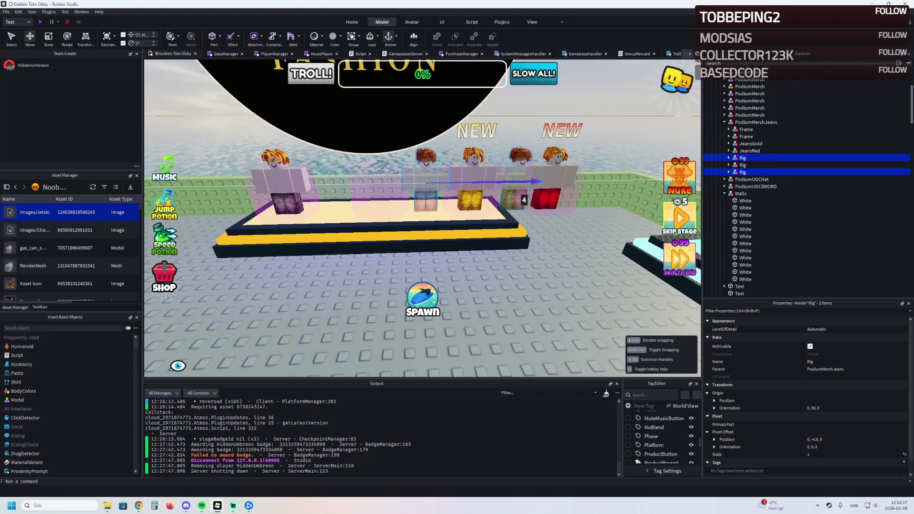
{"action": "left_click_drag", "start_coordinate": [524, 182], "coordinate": [540, 181]}
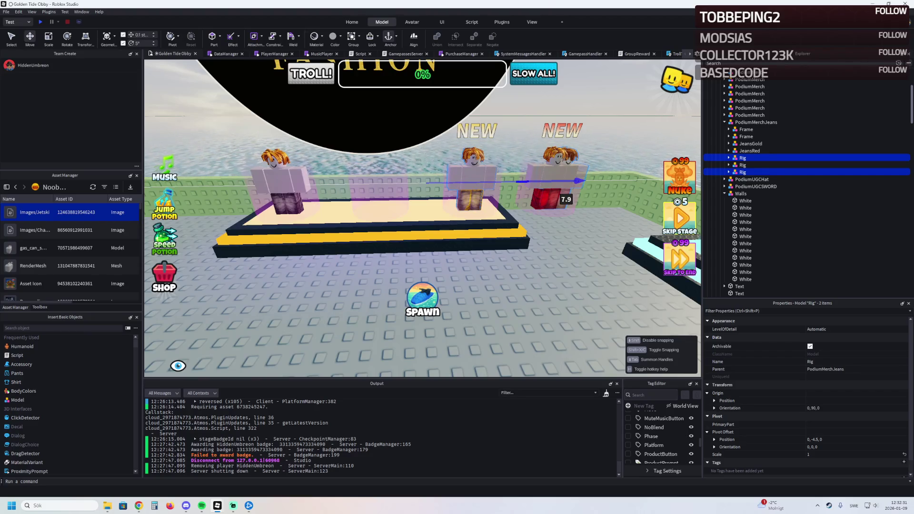
{"action": "left_click_drag", "start_coordinate": [562, 181], "coordinate": [527, 182]}
Slide the JeansGold and JeansRed models left along the podium.
{"action": "left_click", "coordinate": [750, 143]}
{"action": "left_click", "coordinate": [750, 150], "text": "shift"}
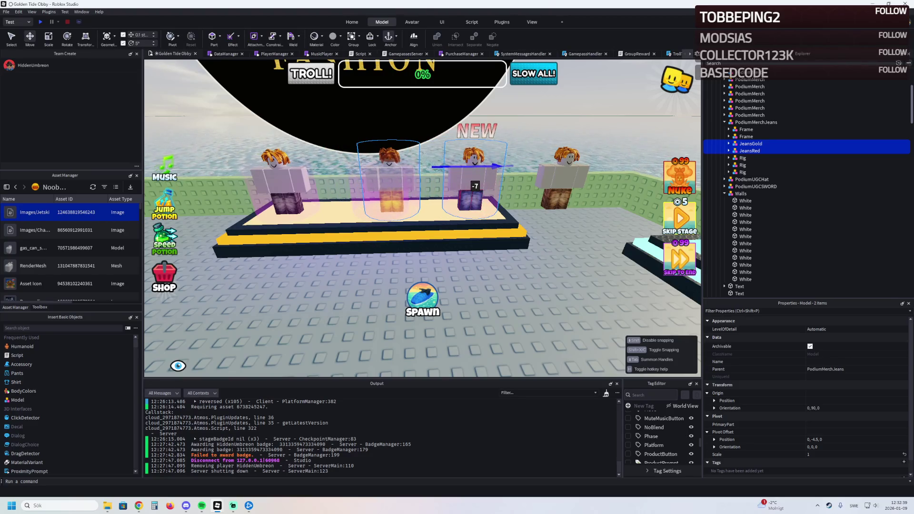
{"action": "scroll", "coordinate": [423, 214], "scroll_direction": "up", "scroll_amount": 5}
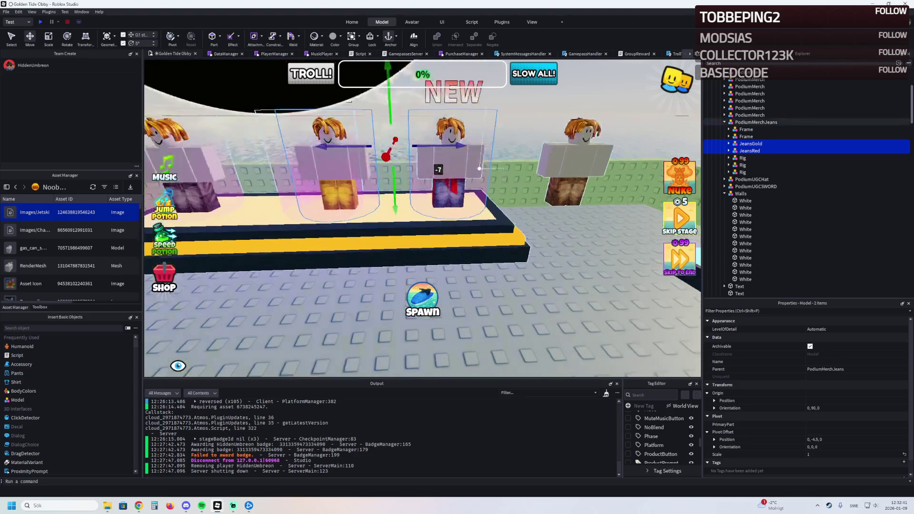
{"action": "left_click_drag", "start_coordinate": [521, 205], "coordinate": [440, 206]}
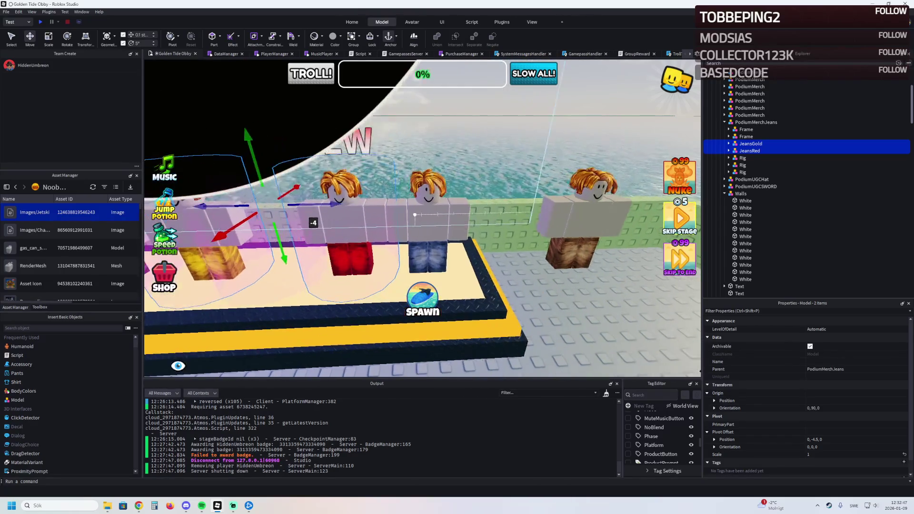
{"action": "key", "text": "a"}
{"action": "mouse_move", "coordinate": [476, 206]}
{"action": "left_mouse_down"}
{"action": "mouse_move", "coordinate": [452, 206]}
{"action": "mouse_move", "coordinate": [484, 206]}
{"action": "left_mouse_up"}
{"action": "scroll", "coordinate": [484, 206], "scroll_direction": "down", "scroll_amount": 3}
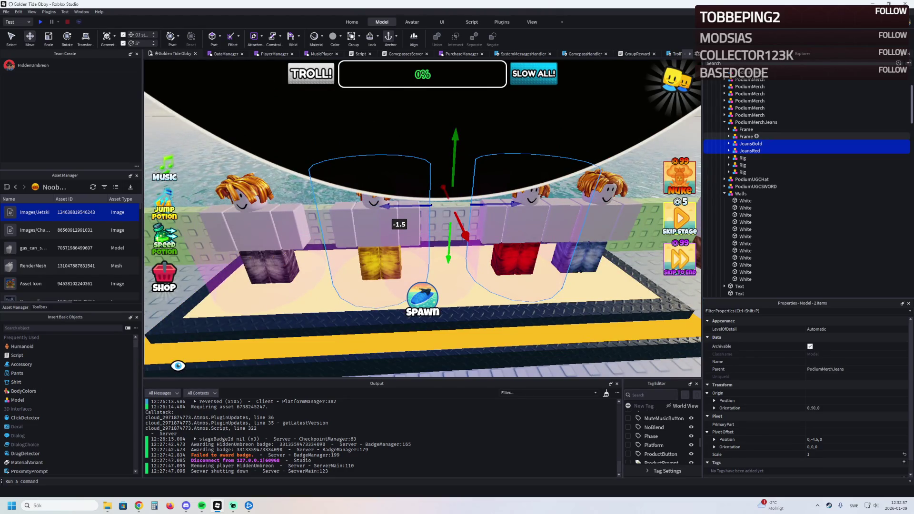
Reposition the gold and red jeans models to the right, undoing a stray gold-only move.
{"action": "left_click", "coordinate": [750, 144]}
{"action": "key", "text": "F2"}
{"action": "left_click_drag", "start_coordinate": [448, 272], "coordinate": [500, 270]}
{"action": "key", "text": "ctrl+z"}
{"action": "key", "text": "ctrl+z"}
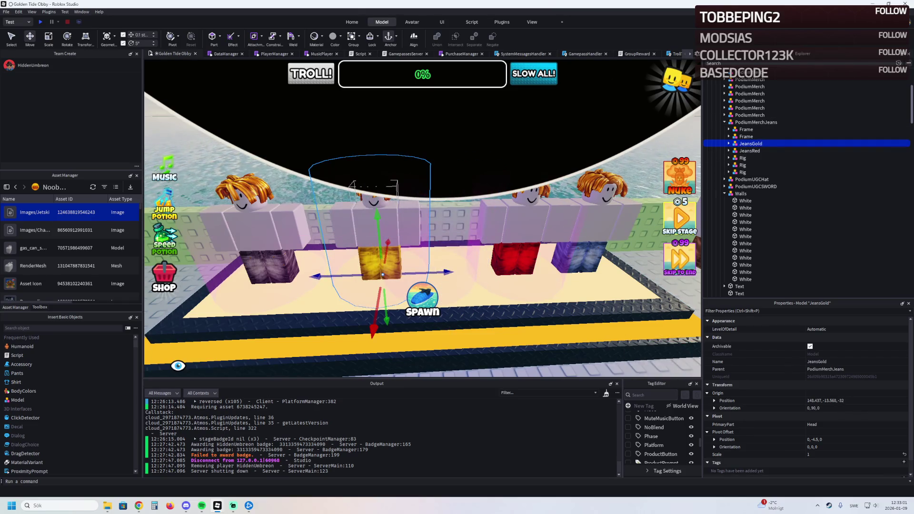
{"action": "left_click_drag", "start_coordinate": [371, 206], "coordinate": [431, 206]}
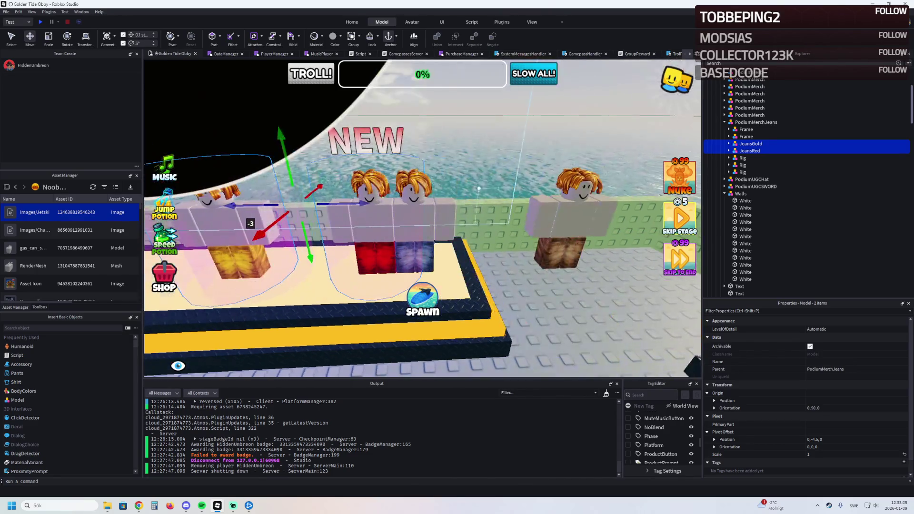
Shift the first and third Rig figures right, then nudge the right-hand Rig into place.
{"action": "left_click", "coordinate": [742, 157]}
{"action": "left_click", "coordinate": [742, 172], "text": "ctrl"}
{"action": "left_click_drag", "start_coordinate": [447, 228], "coordinate": [495, 223]}
{"action": "left_click", "coordinate": [495, 224]}
{"action": "mouse_move", "coordinate": [488, 261]}
{"action": "left_mouse_down"}
{"action": "mouse_move", "coordinate": [419, 247]}
{"action": "mouse_move", "coordinate": [571, 246]}
{"action": "left_mouse_up"}
{"action": "key", "text": "w"}
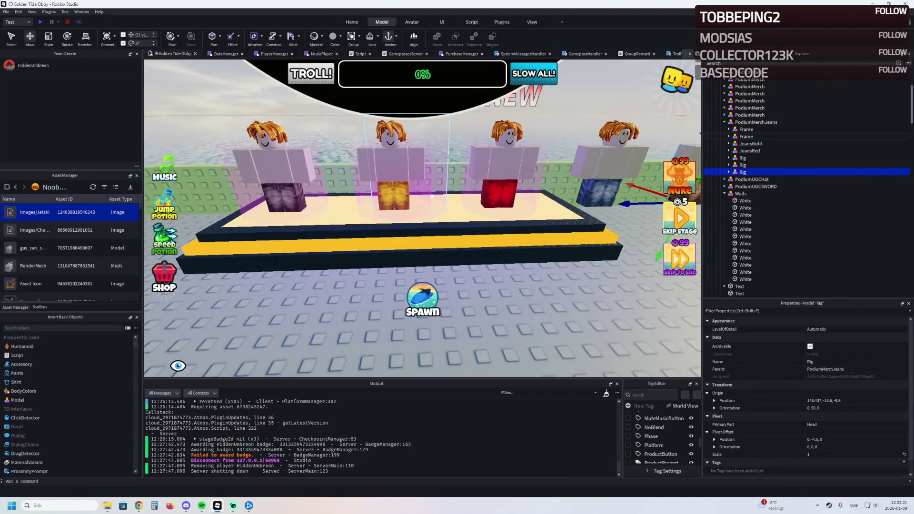
Move the middle figure's GradientCylinder along the podium.
{"action": "left_click", "coordinate": [408, 164]}
{"action": "mouse_move", "coordinate": [471, 164]}
{"action": "left_mouse_down"}
{"action": "mouse_move", "coordinate": [457, 233]}
{"action": "mouse_move", "coordinate": [452, 216]}
{"action": "left_mouse_up"}
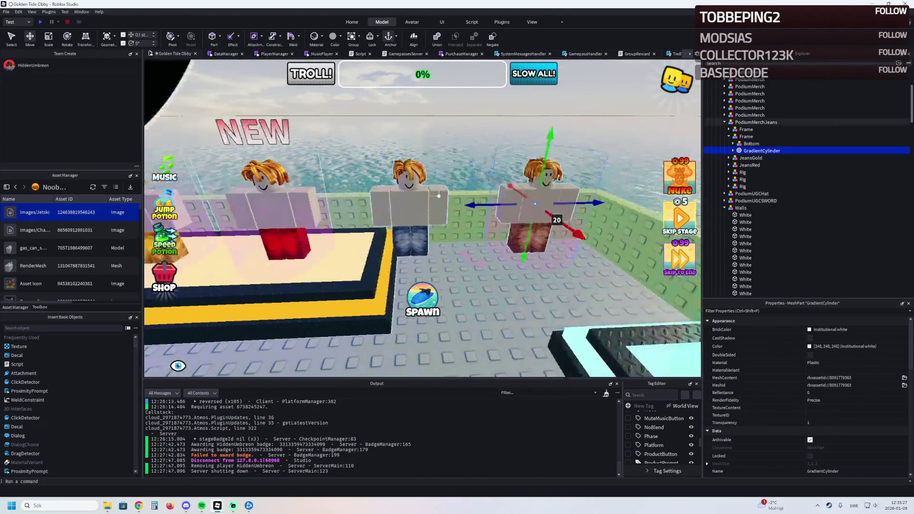
{"action": "left_click", "coordinate": [350, 190]}
{"action": "key", "text": "d"}
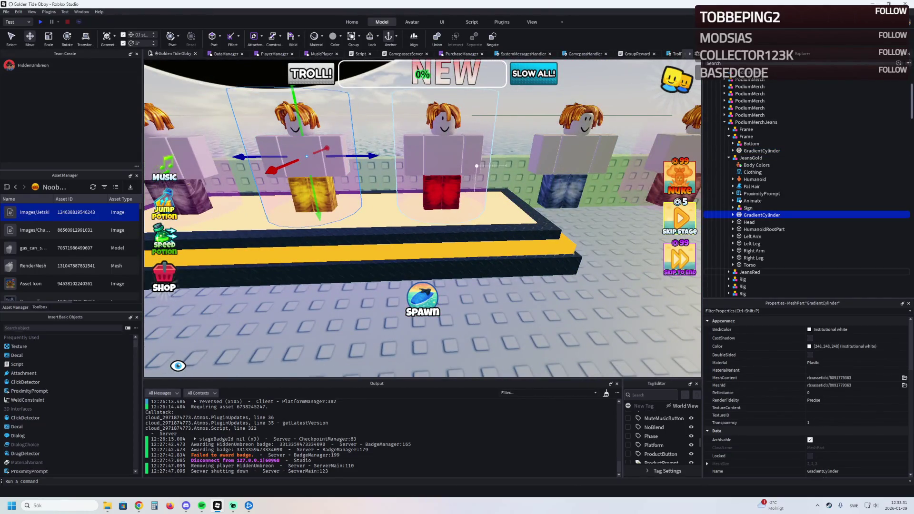
Duplicate the gold figure's GradientCylinder and place the copy around the next jeans figure.
{"action": "key", "text": "ctrl+d"}
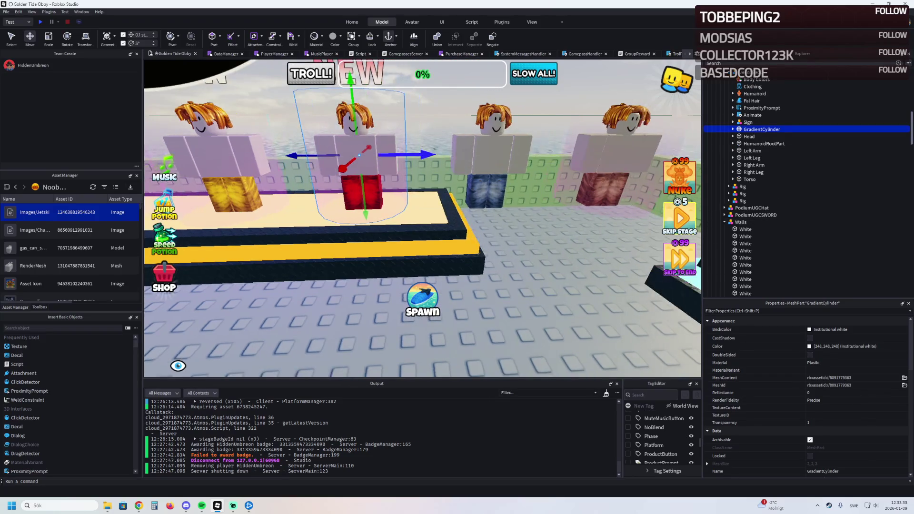
{"action": "left_click_drag", "start_coordinate": [390, 153], "coordinate": [475, 168]}
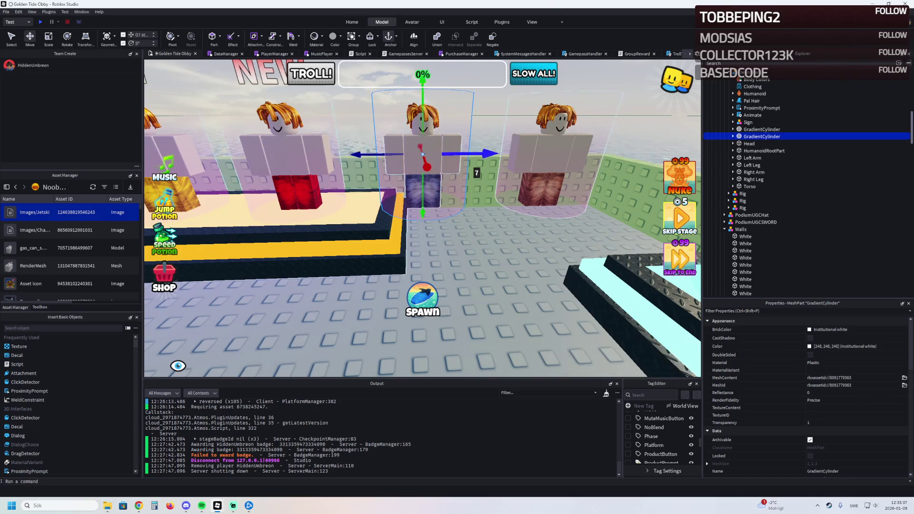
{"action": "key", "text": "s"}
{"action": "key", "text": "w"}
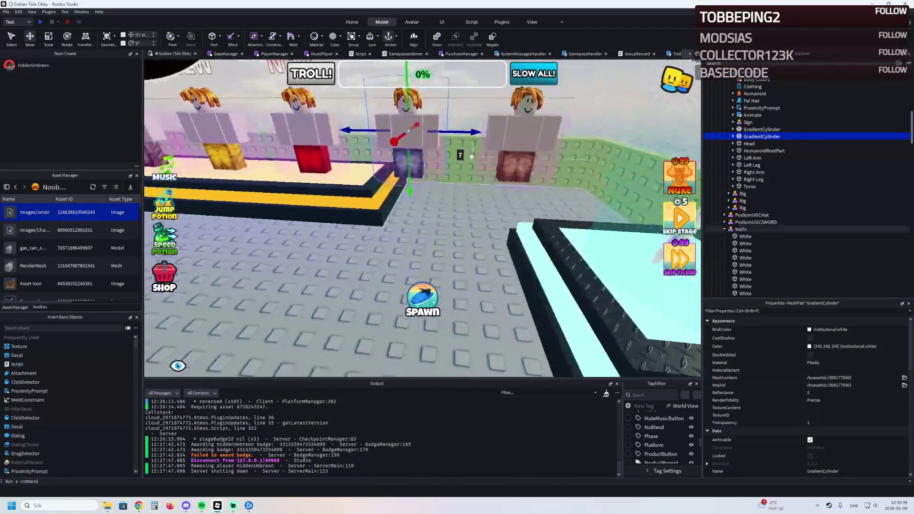
{"action": "left_click", "coordinate": [395, 194]}
{"action": "key", "text": "ctrl+3"}
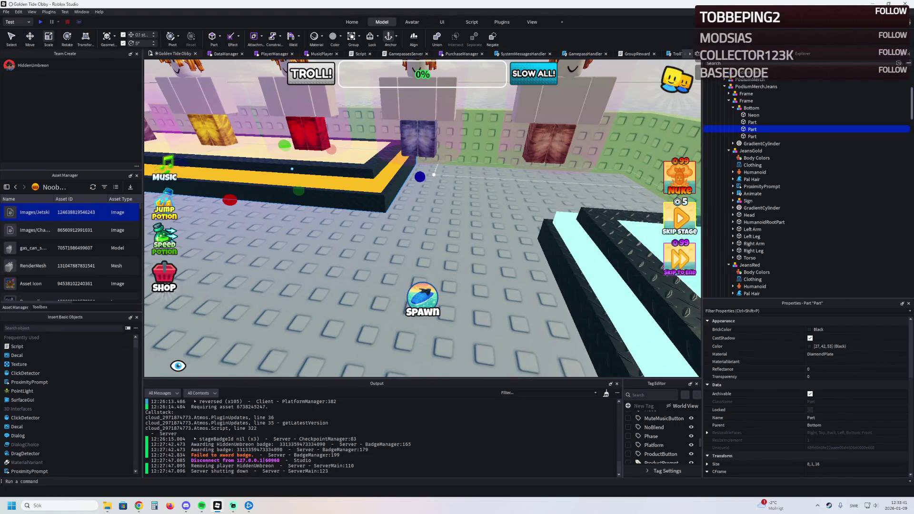
Lengthen the jeans podium's black ledge part and its Neon strip.
{"action": "left_click_drag", "start_coordinate": [419, 177], "coordinate": [532, 183]}
{"action": "mouse_move", "coordinate": [584, 187]}
{"action": "left_mouse_down"}
{"action": "mouse_move", "coordinate": [593, 184]}
{"action": "mouse_move", "coordinate": [579, 191]}
{"action": "mouse_move", "coordinate": [570, 157]}
{"action": "mouse_move", "coordinate": [590, 163]}
{"action": "mouse_move", "coordinate": [578, 158]}
{"action": "left_mouse_up"}
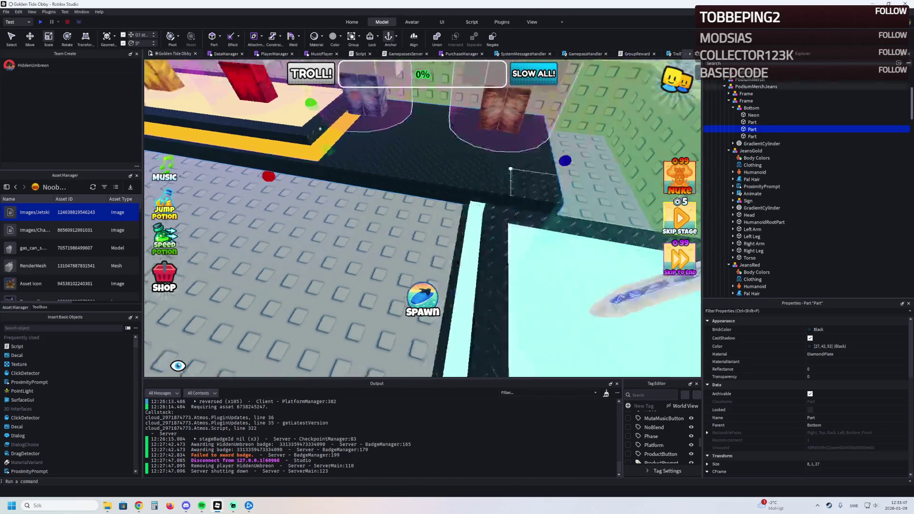
{"action": "left_click", "coordinate": [753, 115]}
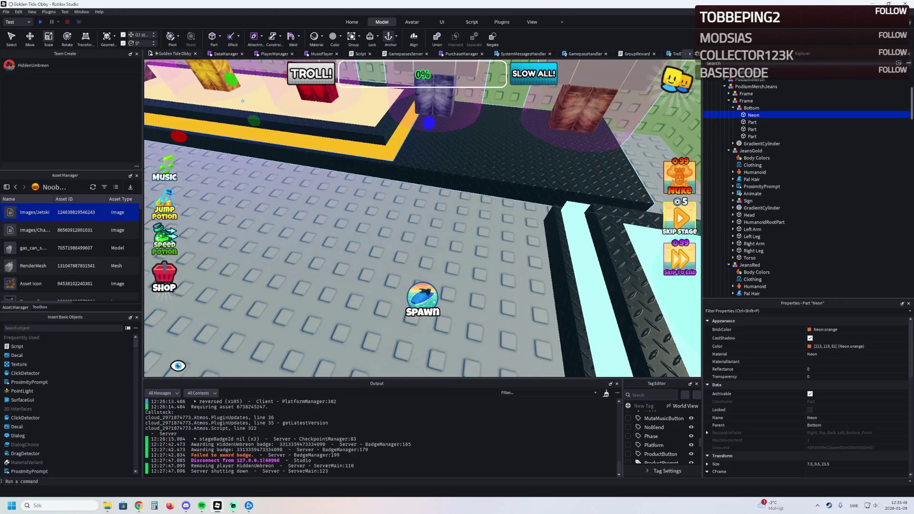
{"action": "key", "text": "f"}
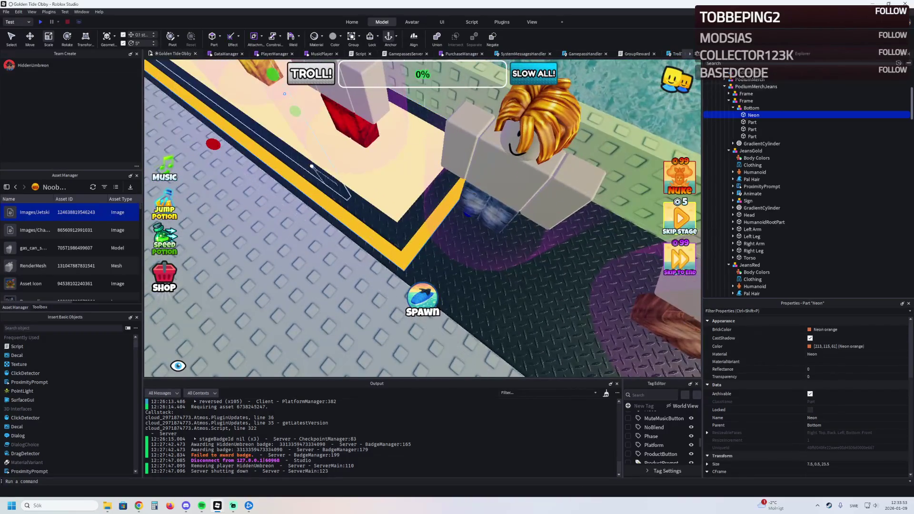
{"action": "mouse_move", "coordinate": [365, 175]}
{"action": "left_mouse_down"}
{"action": "mouse_move", "coordinate": [390, 247]}
{"action": "mouse_move", "coordinate": [440, 213]}
{"action": "left_mouse_up"}
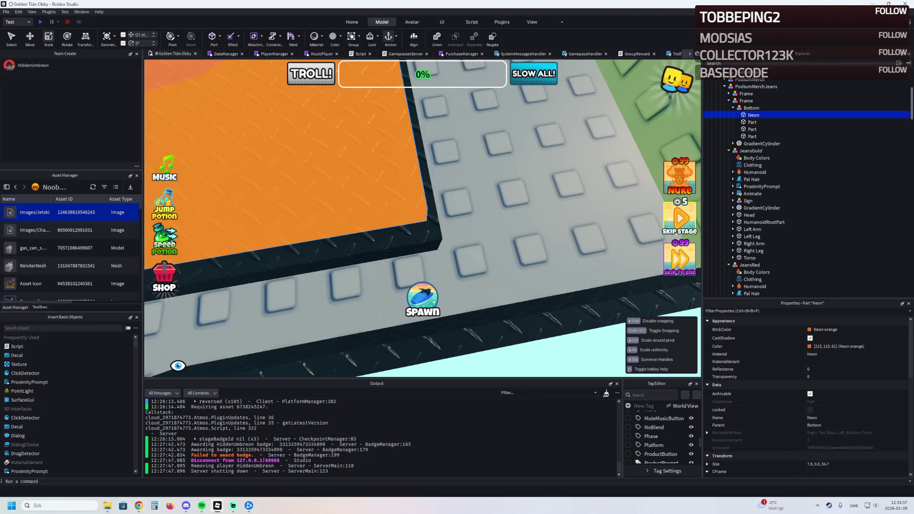
{"action": "scroll", "coordinate": [422, 217], "scroll_direction": "down", "scroll_amount": 3}
{"action": "scroll", "coordinate": [441, 125], "scroll_direction": "down", "scroll_amount": 5}
Slide the dark diamond-plate edge strip about 10.8 studs along the platform.
{"action": "left_click", "coordinate": [385, 236]}
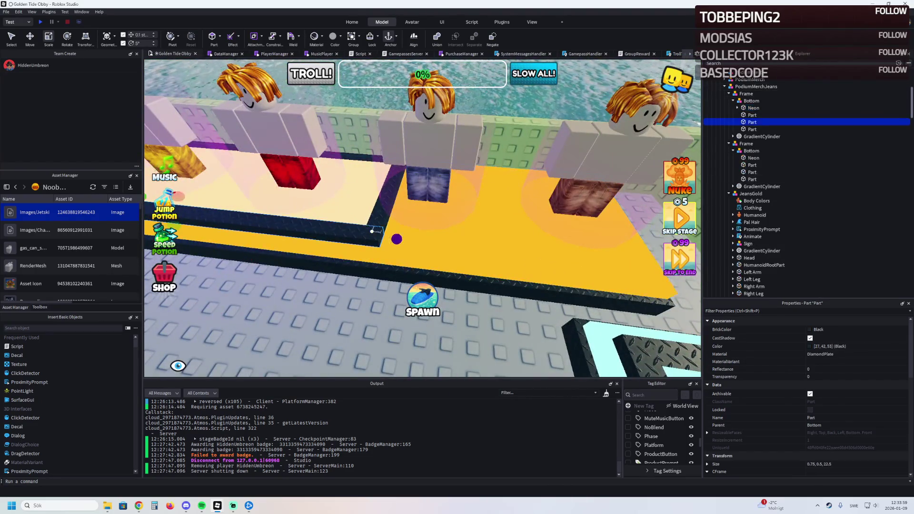
{"action": "left_click", "coordinate": [384, 222]}
{"action": "scroll", "coordinate": [387, 224], "scroll_direction": "up", "scroll_amount": 4}
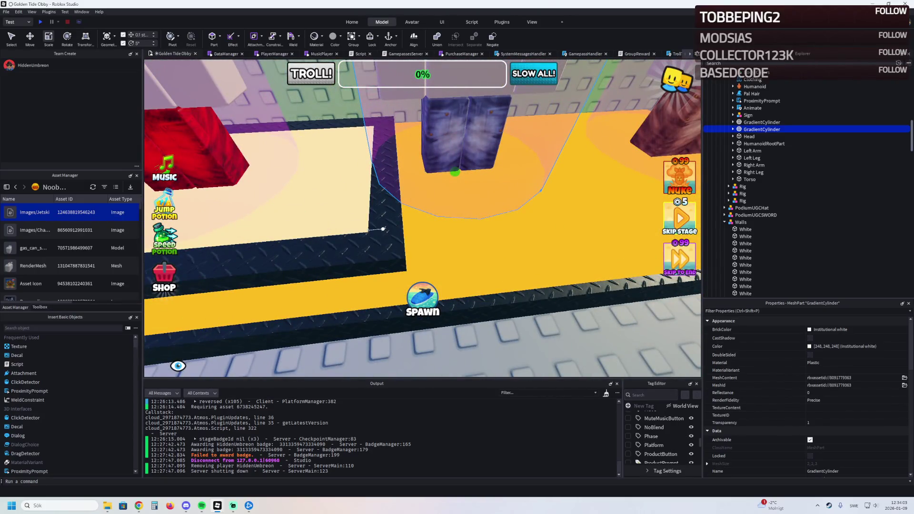
{"action": "left_click", "coordinate": [382, 231]}
{"action": "key", "text": "ctrl+2"}
{"action": "mouse_move", "coordinate": [382, 231]}
{"action": "left_mouse_down"}
{"action": "mouse_move", "coordinate": [391, 200]}
{"action": "mouse_move", "coordinate": [428, 147]}
{"action": "mouse_move", "coordinate": [469, 147]}
{"action": "left_mouse_up"}
Stretch the platform's dark edge bar from 22.5 to 33.2 studs long.
{"action": "key", "text": "w"}
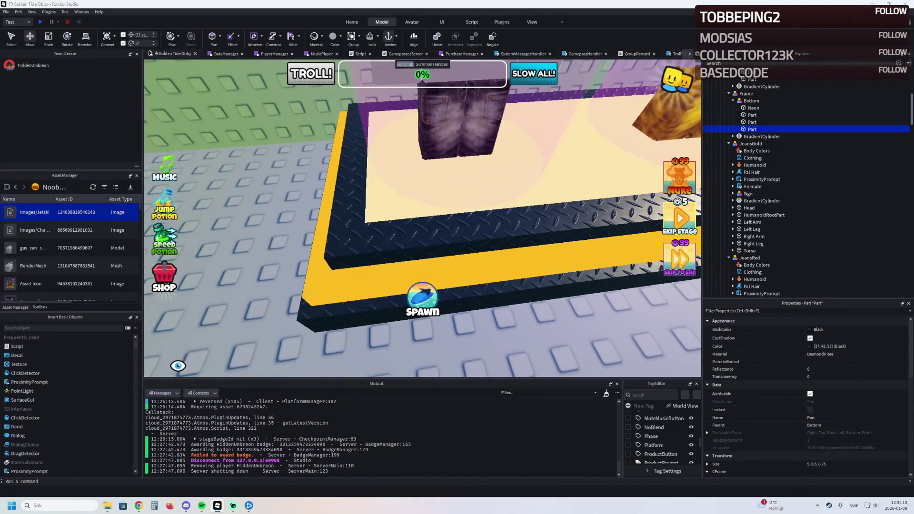
{"action": "key", "text": "w"}
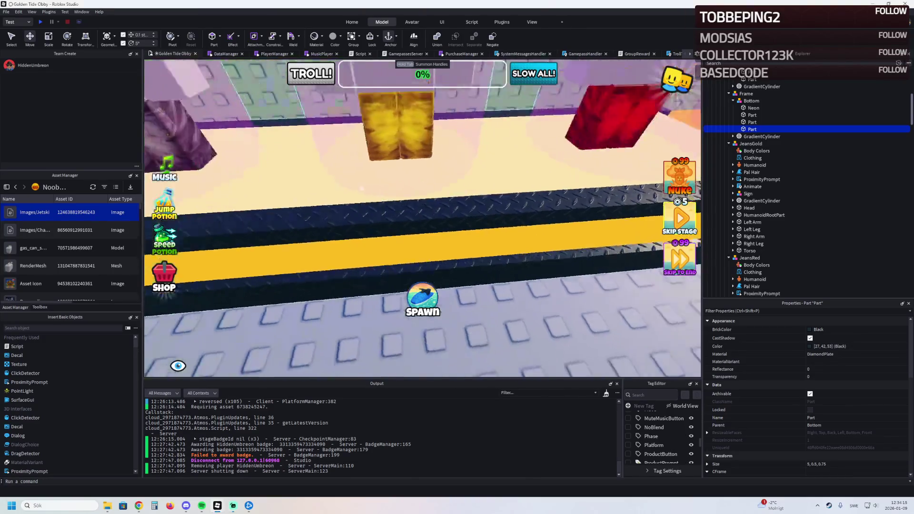
{"action": "left_click", "coordinate": [309, 223]}
{"action": "key", "text": "ctrl+3"}
{"action": "left_click_drag", "start_coordinate": [395, 236], "coordinate": [441, 237]}
{"action": "key", "text": "ctrl+z"}
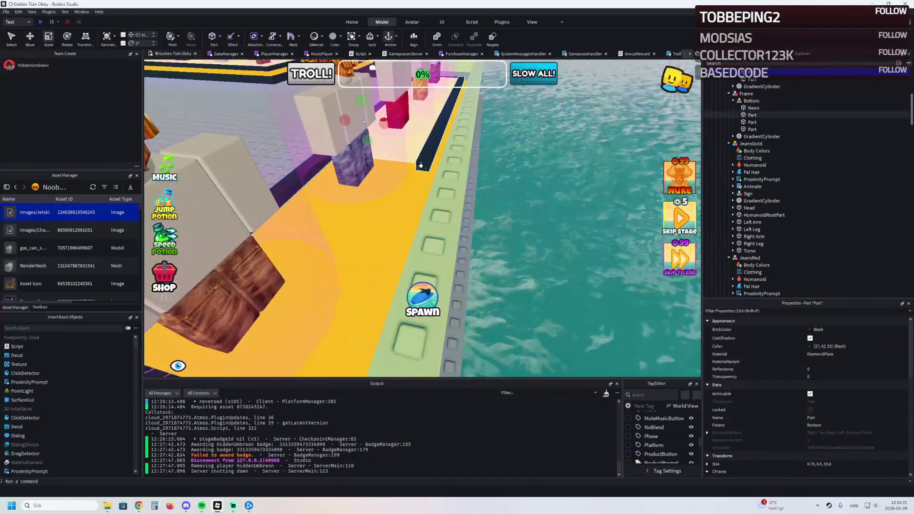
{"action": "left_click_drag", "start_coordinate": [461, 234], "coordinate": [409, 361]}
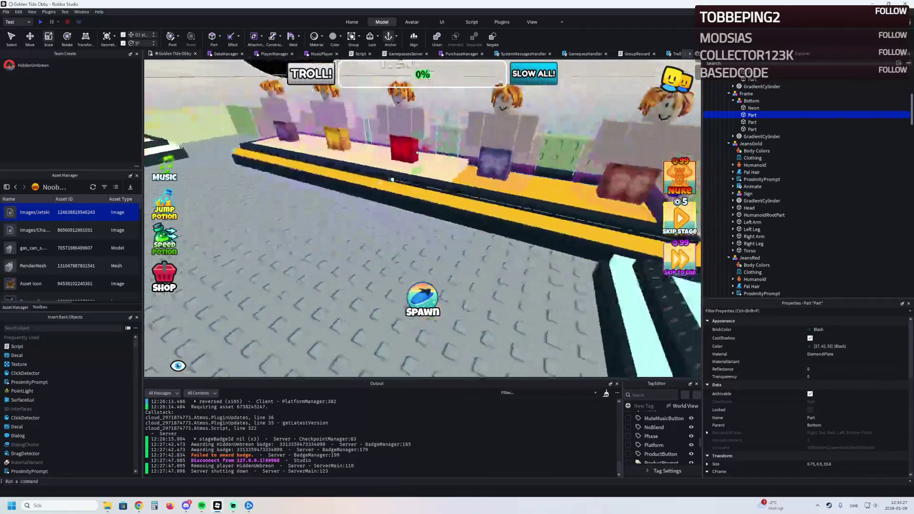
{"action": "scroll", "coordinate": [402, 176], "scroll_direction": "up", "scroll_amount": 5}
{"action": "left_click", "coordinate": [401, 152]}
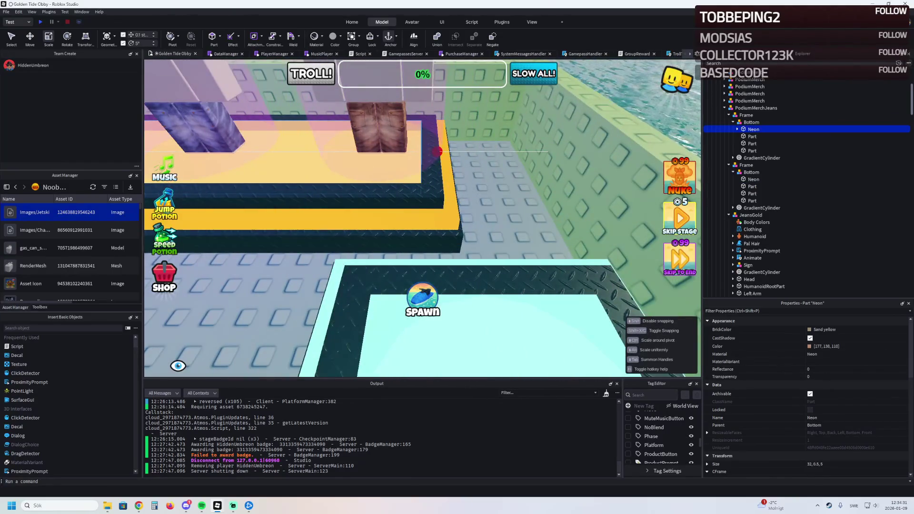
Drag the whole PodiumMerchJeans model along the platform's Z axis, undoing the last overshoot.
{"action": "key", "text": "ctrl+2"}
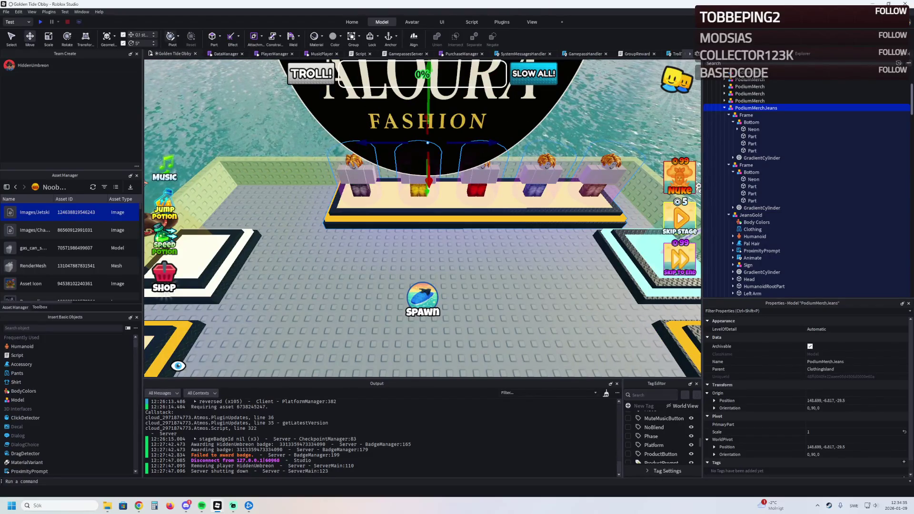
{"action": "left_click_drag", "start_coordinate": [428, 143], "coordinate": [474, 175]}
{"action": "mouse_move", "coordinate": [538, 175]}
{"action": "left_mouse_down"}
{"action": "mouse_move", "coordinate": [521, 181]}
{"action": "mouse_move", "coordinate": [538, 175]}
{"action": "left_mouse_up"}
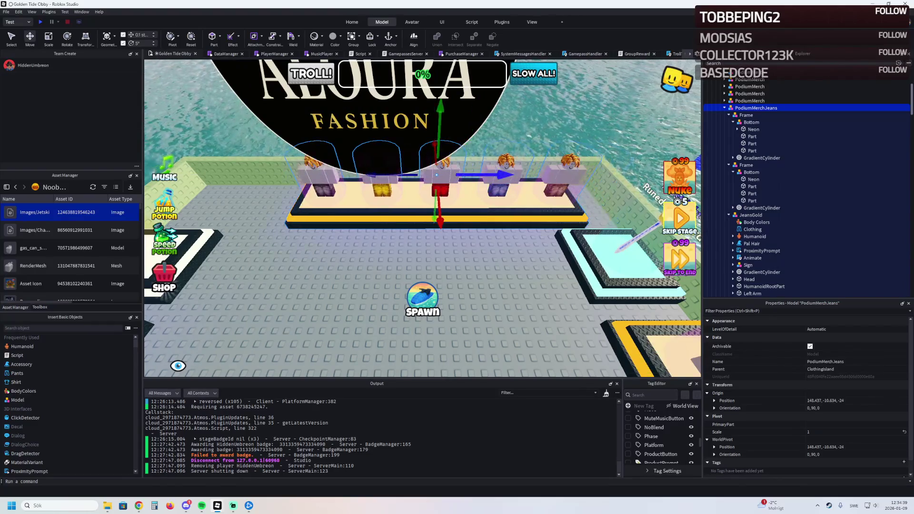
{"action": "scroll", "coordinate": [424, 192], "scroll_direction": "up", "scroll_amount": 3}
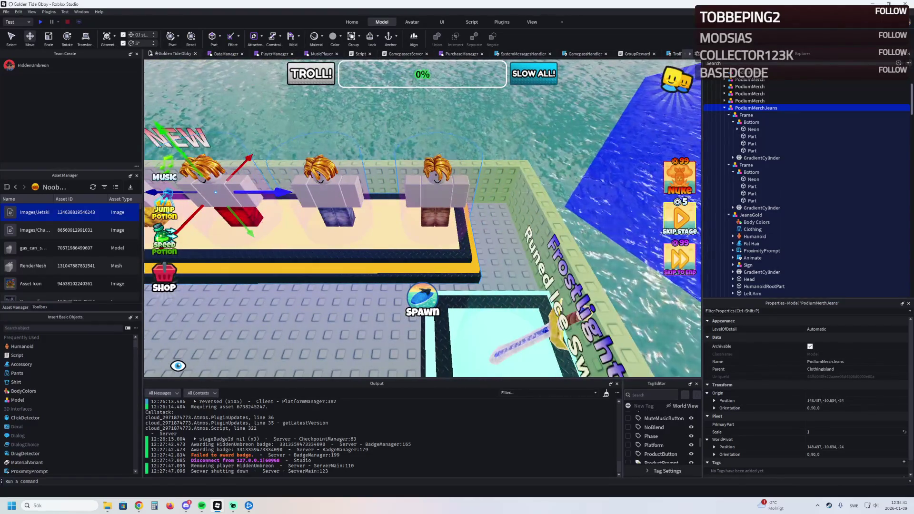
{"action": "mouse_move", "coordinate": [335, 192]}
{"action": "left_mouse_down"}
{"action": "mouse_move", "coordinate": [314, 195]}
{"action": "mouse_move", "coordinate": [329, 200]}
{"action": "left_mouse_up"}
{"action": "key", "text": "s"}
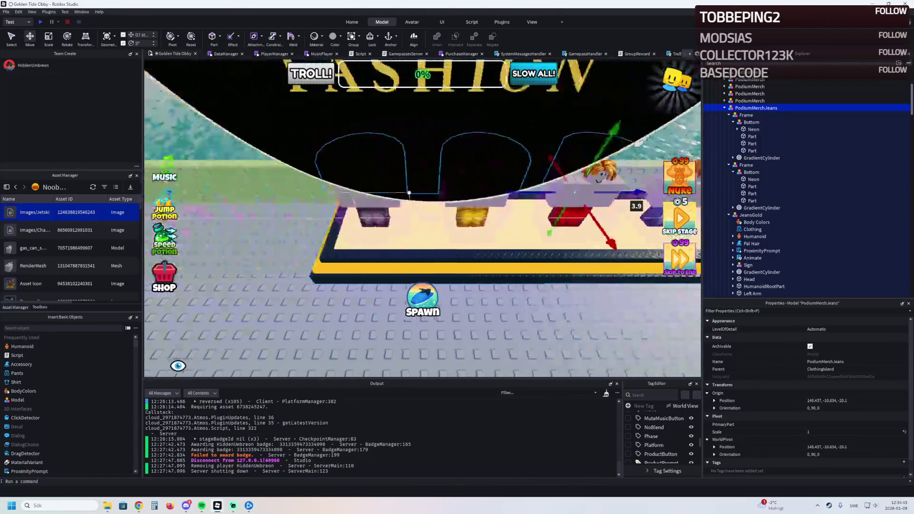
{"action": "mouse_move", "coordinate": [580, 199]}
{"action": "left_mouse_down"}
{"action": "mouse_move", "coordinate": [609, 187]}
{"action": "mouse_move", "coordinate": [369, 198]}
{"action": "left_mouse_up"}
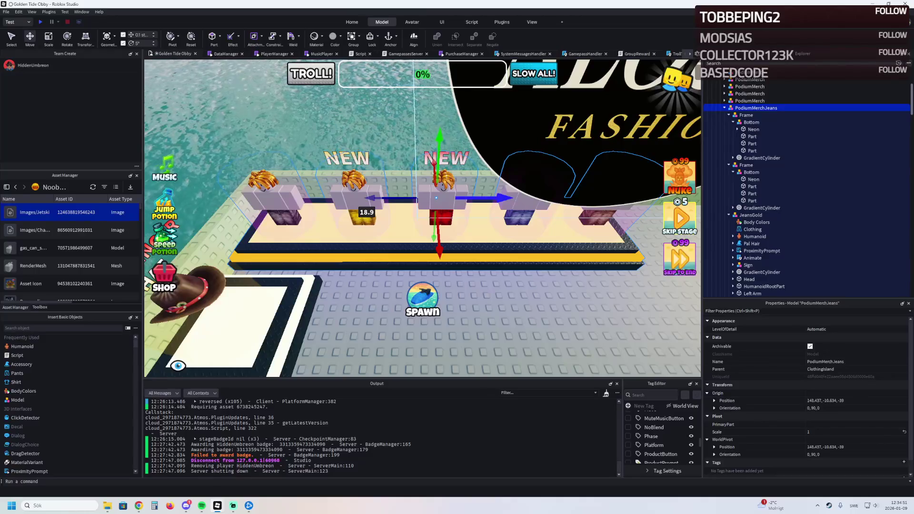
{"action": "mouse_move", "coordinate": [369, 197]}
{"action": "left_mouse_down"}
{"action": "mouse_move", "coordinate": [500, 208]}
{"action": "mouse_move", "coordinate": [469, 209]}
{"action": "mouse_move", "coordinate": [468, 196]}
{"action": "left_mouse_up"}
{"action": "key", "text": "ctrl+z"}
{"action": "left_click", "coordinate": [409, 133]}
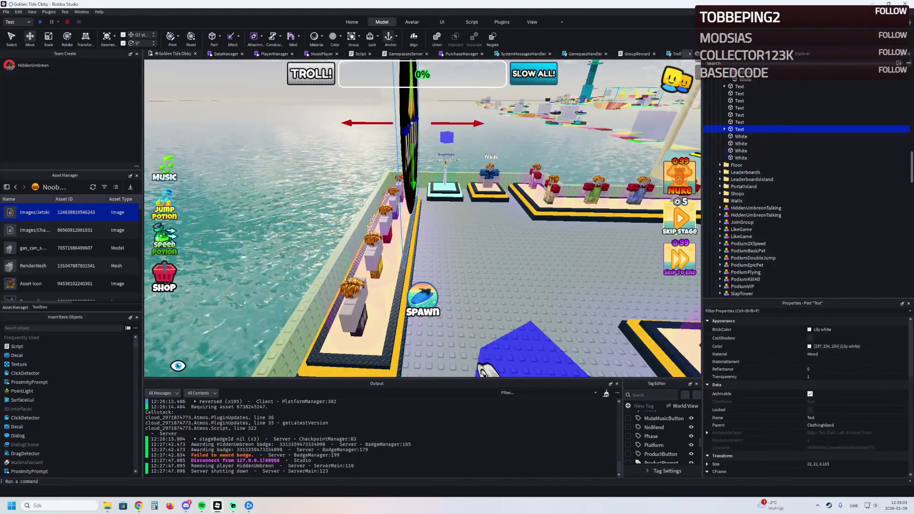
Shift the Aloura Fashion sign -6.7 studs and delete the stray magenta podium part.
{"action": "left_click_drag", "start_coordinate": [366, 123], "coordinate": [314, 122]}
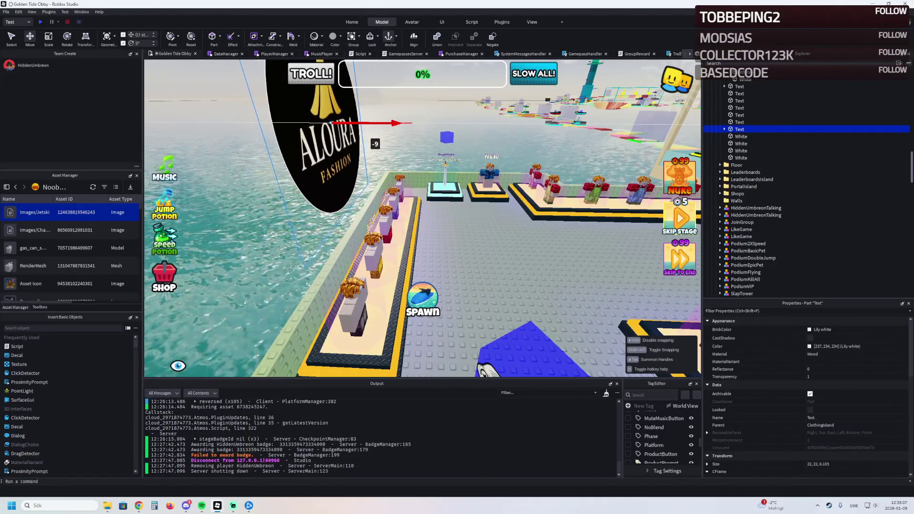
{"action": "key", "text": "w"}
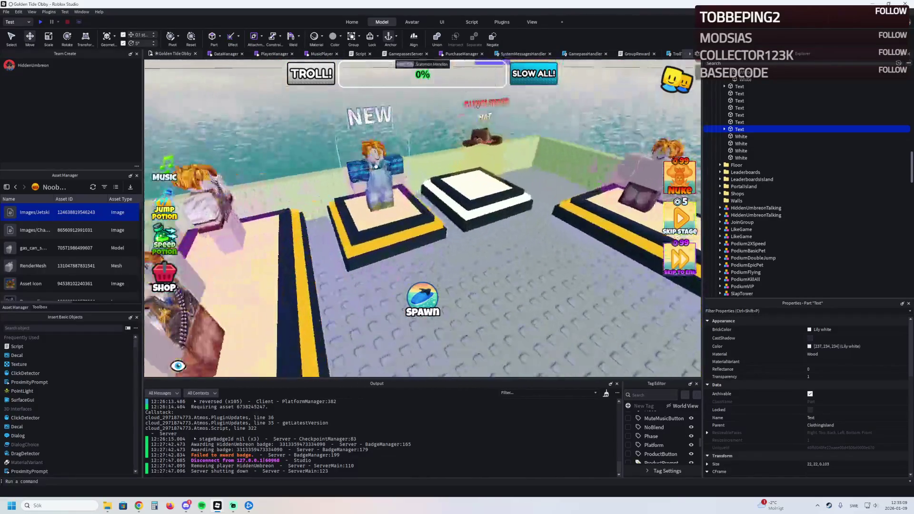
{"action": "left_click", "coordinate": [419, 62]}
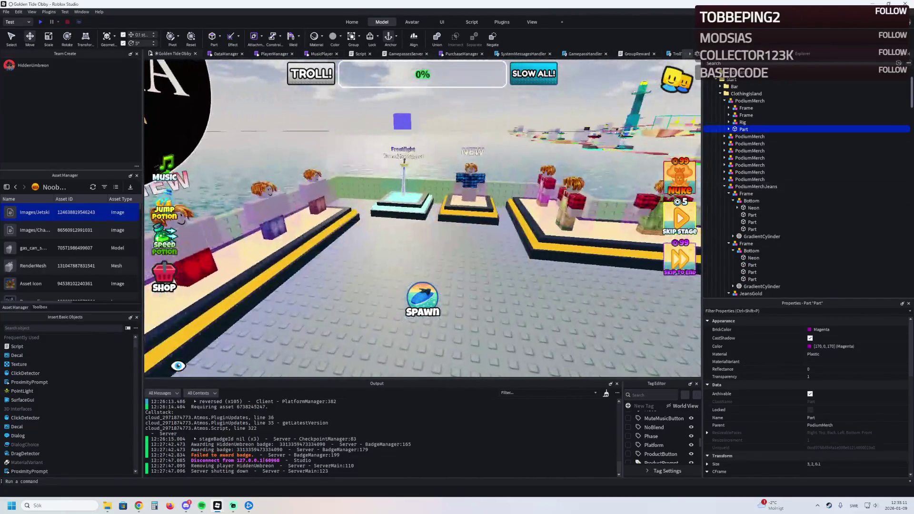
{"action": "key", "text": "Delete"}
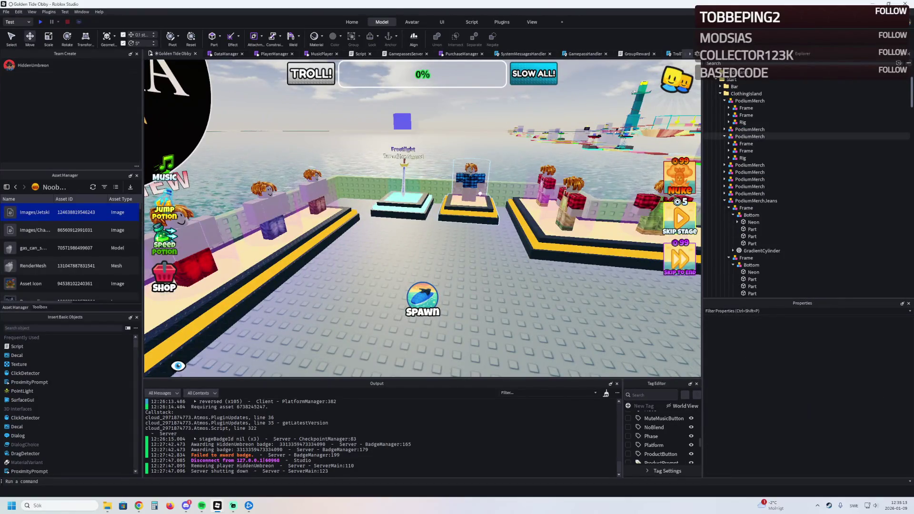
Survey the podium rows from above, then start a playtest with F5.
{"action": "key", "text": "a"}
{"action": "key", "text": "a"}
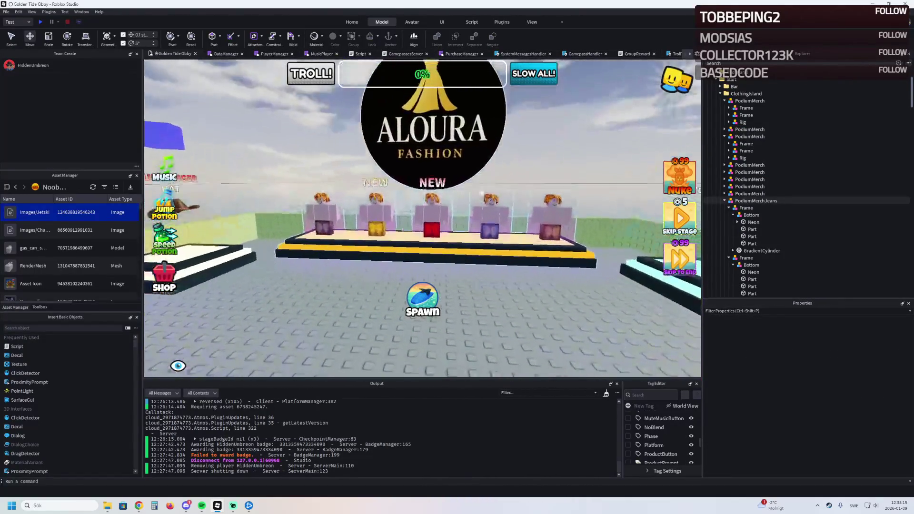
{"action": "key", "text": "s"}
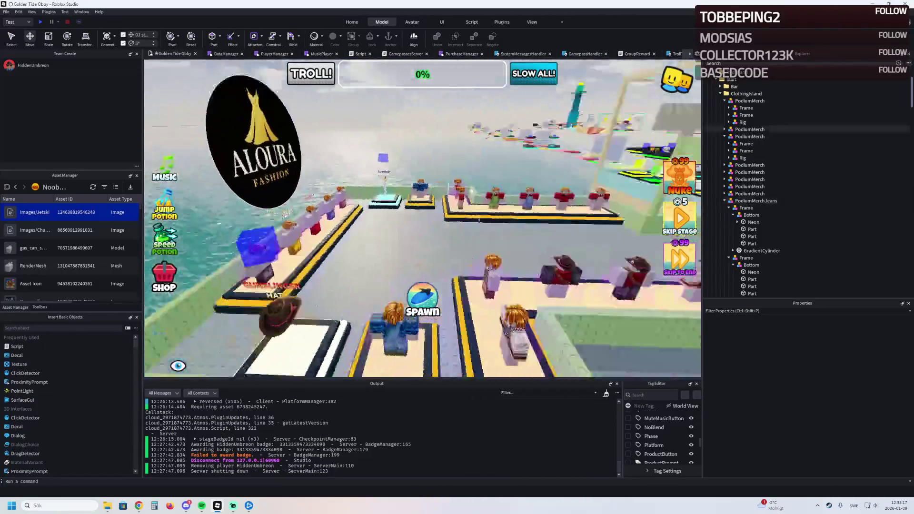
{"action": "key", "text": "w"}
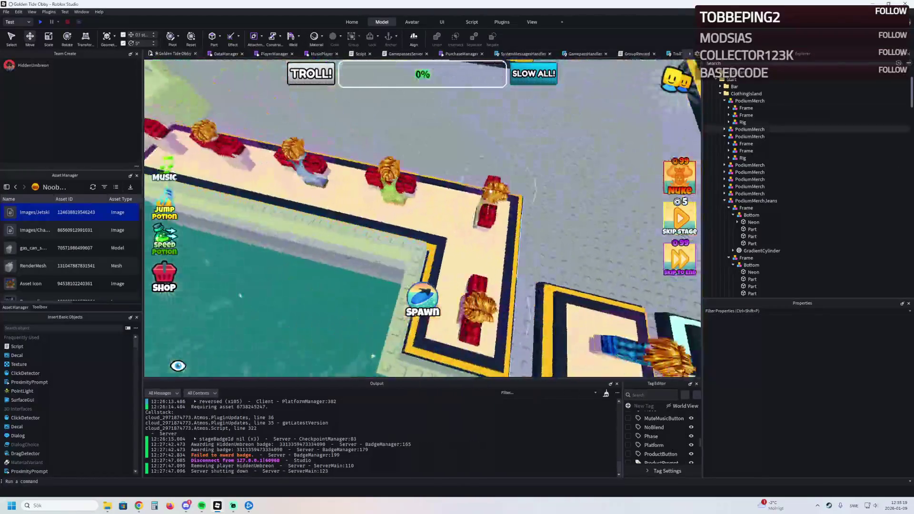
{"action": "key", "text": "s"}
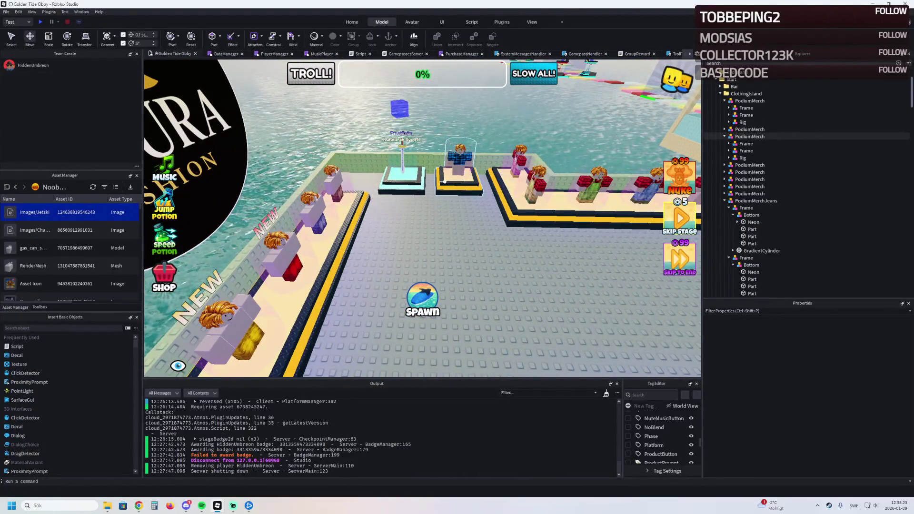
{"action": "key", "text": "F5"}
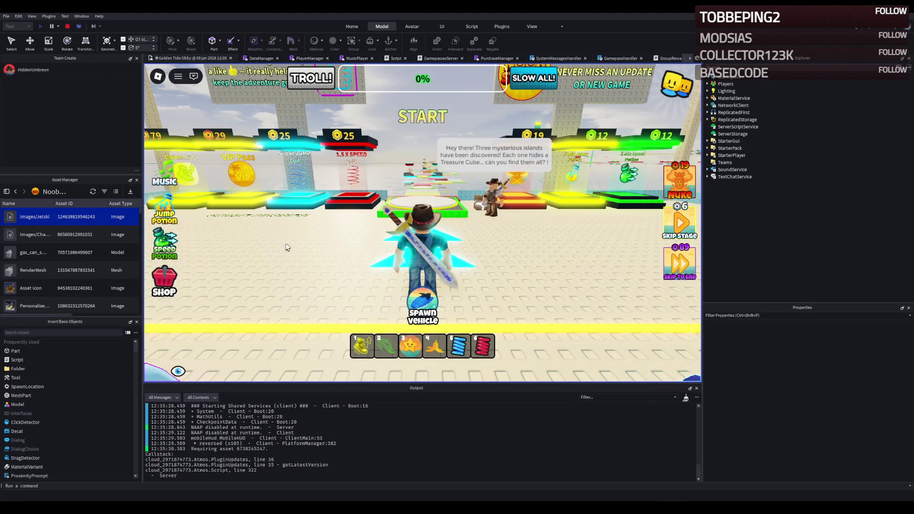
Walk the avatar to the jeans counter and check the Gold, Red and Blue Jeans prompts.
{"action": "key", "text": "w"}
{"action": "key", "text": "w"}
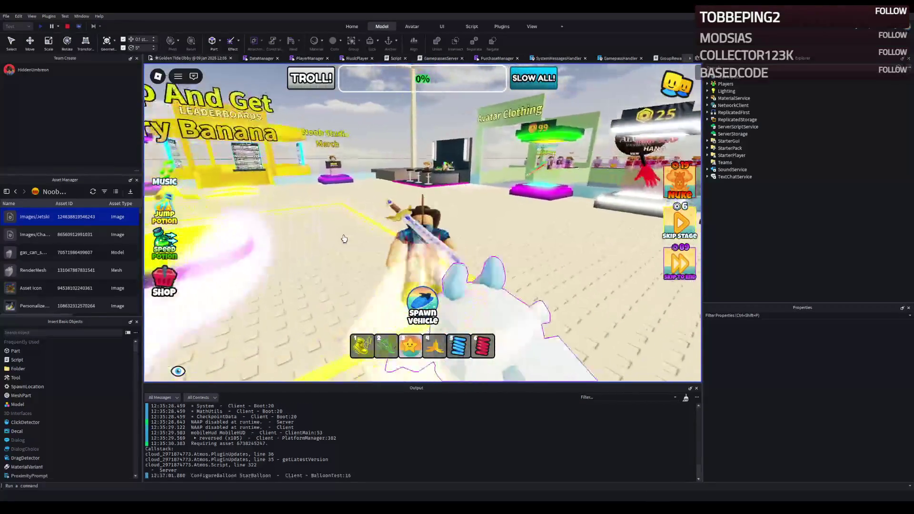
{"action": "key", "text": "w"}
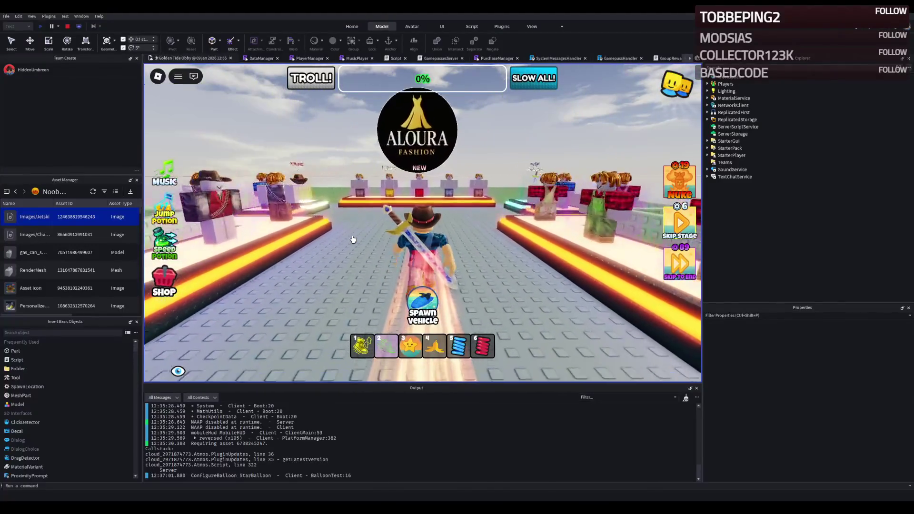
{"action": "key", "text": "w"}
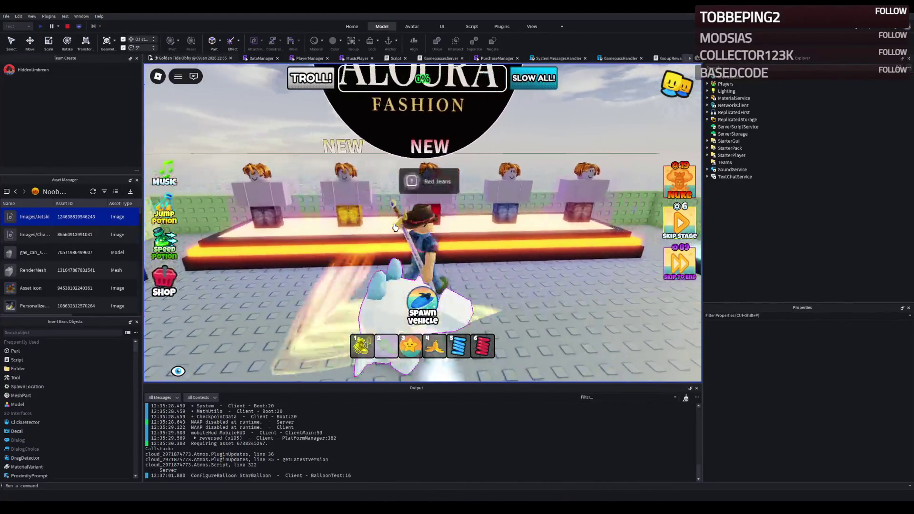
{"action": "key", "text": "a"}
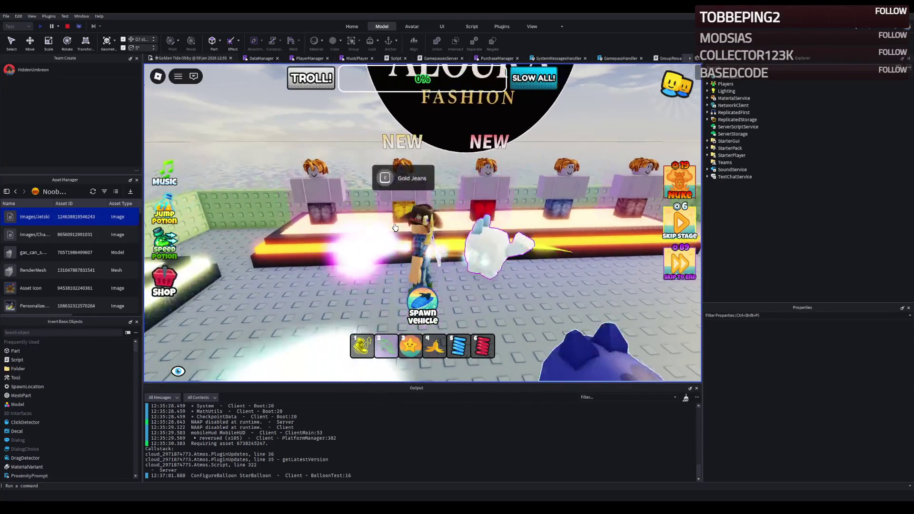
{"action": "key", "text": "a"}
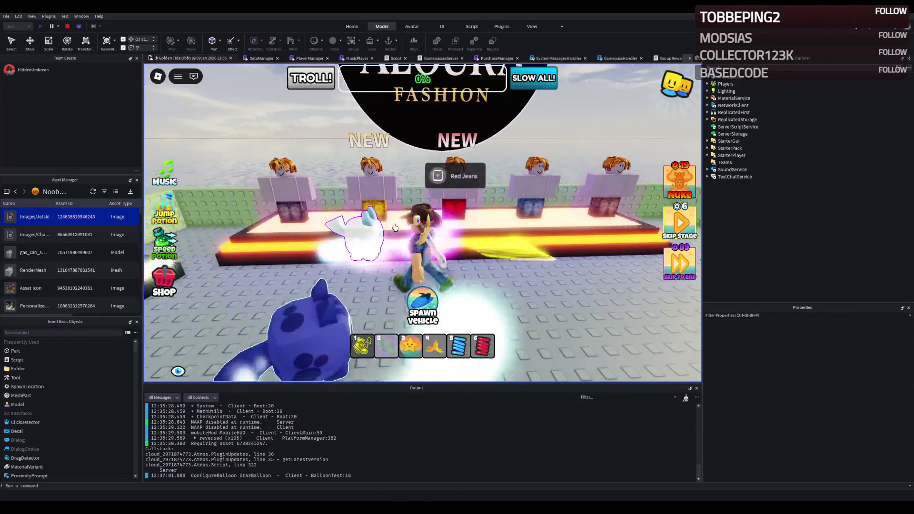
{"action": "key", "text": "a"}
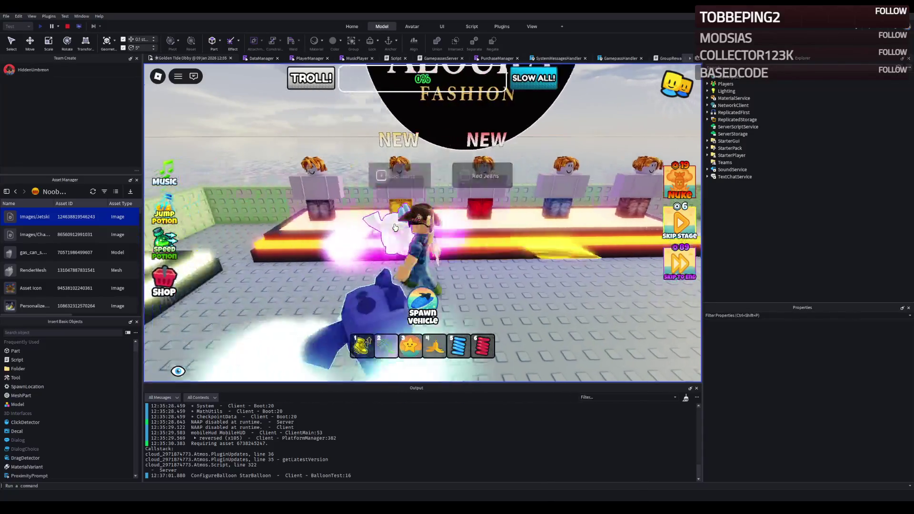
{"action": "key", "text": "a"}
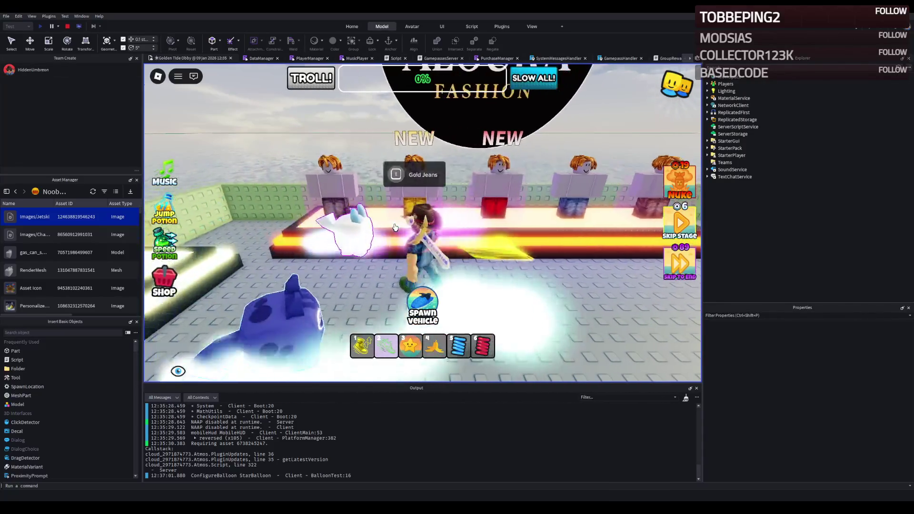
{"action": "key", "text": "d"}
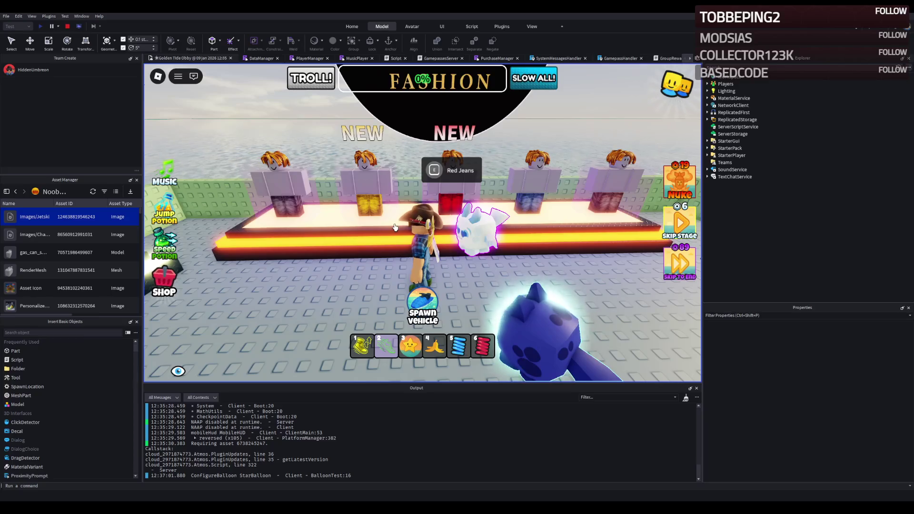
{"action": "key", "text": "d"}
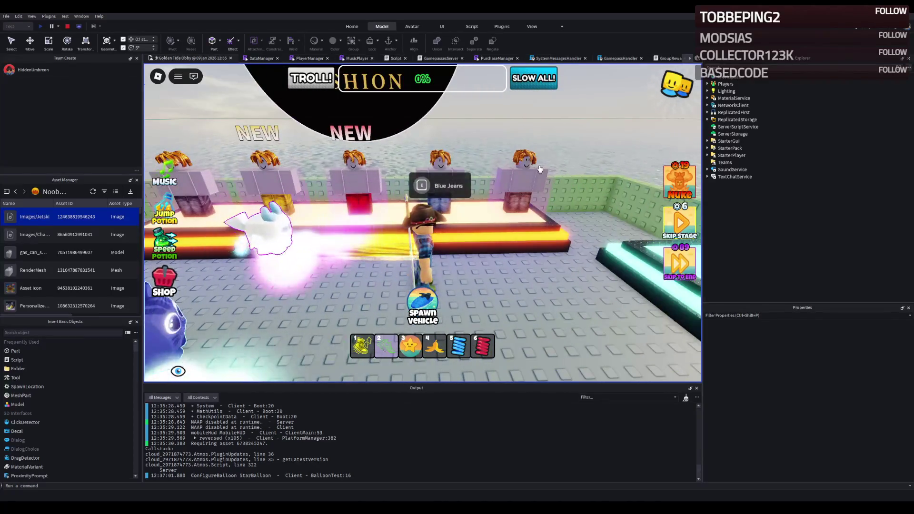
{"action": "key", "text": "a"}
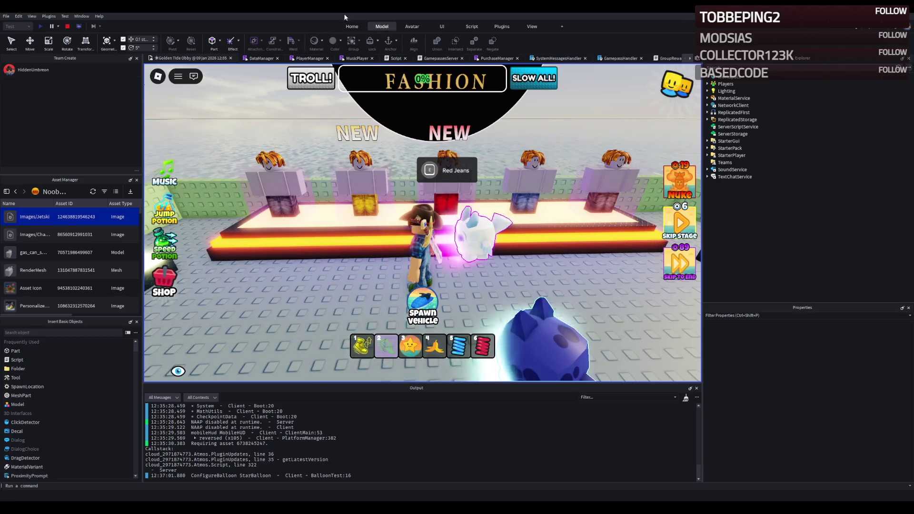
Stop the playtest and select and focus the JeansGold mannequin under PodiumMerchJeans.
{"action": "left_click", "coordinate": [67, 27]}
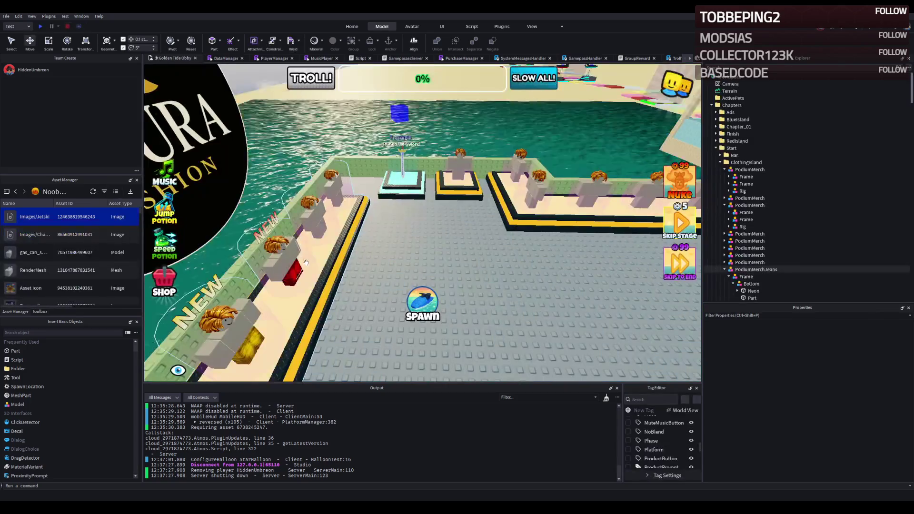
{"action": "scroll", "coordinate": [357, 233], "scroll_direction": "up", "scroll_amount": 5}
{"action": "scroll", "coordinate": [358, 233], "scroll_direction": "up", "scroll_amount": 3}
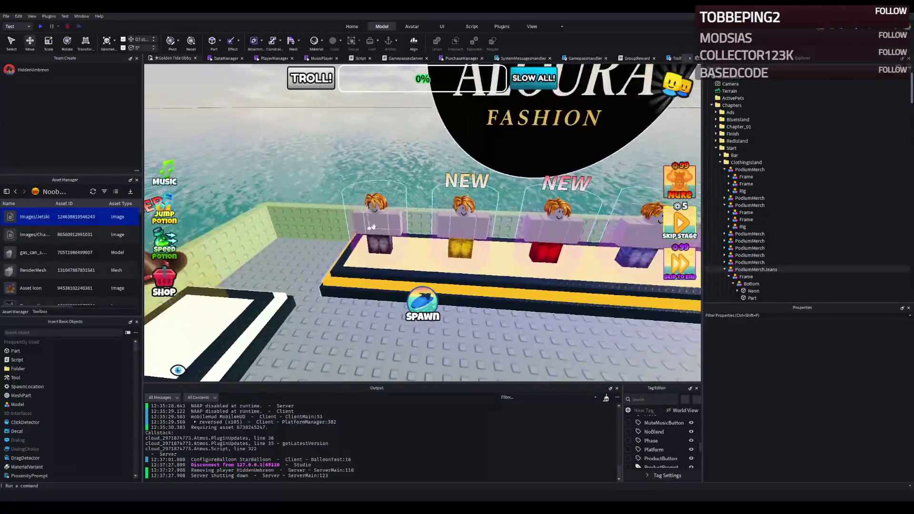
{"action": "left_click", "coordinate": [465, 196]}
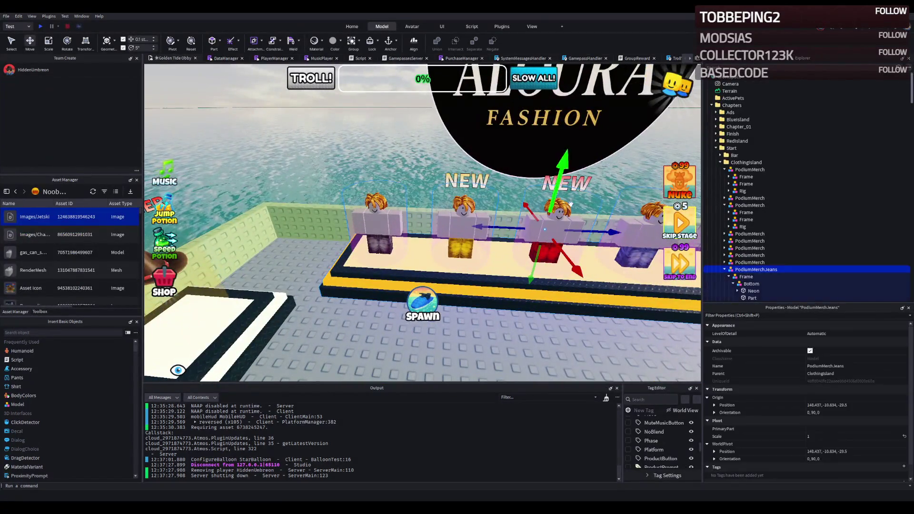
{"action": "scroll", "coordinate": [730, 240], "scroll_direction": "down", "scroll_amount": 2}
{"action": "left_click", "coordinate": [728, 243]}
{"action": "left_click", "coordinate": [729, 251]}
{"action": "left_click", "coordinate": [747, 252]}
{"action": "key", "text": "f"}
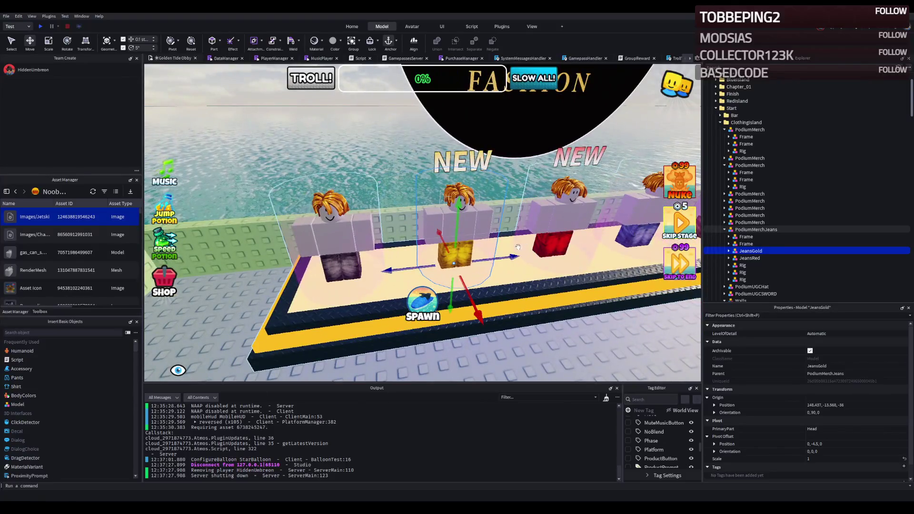
Move JeansGold -6.8 studs on Z and the neighbouring Rig +6.5 studs into its spot.
{"action": "left_click_drag", "start_coordinate": [518, 247], "coordinate": [411, 268]}
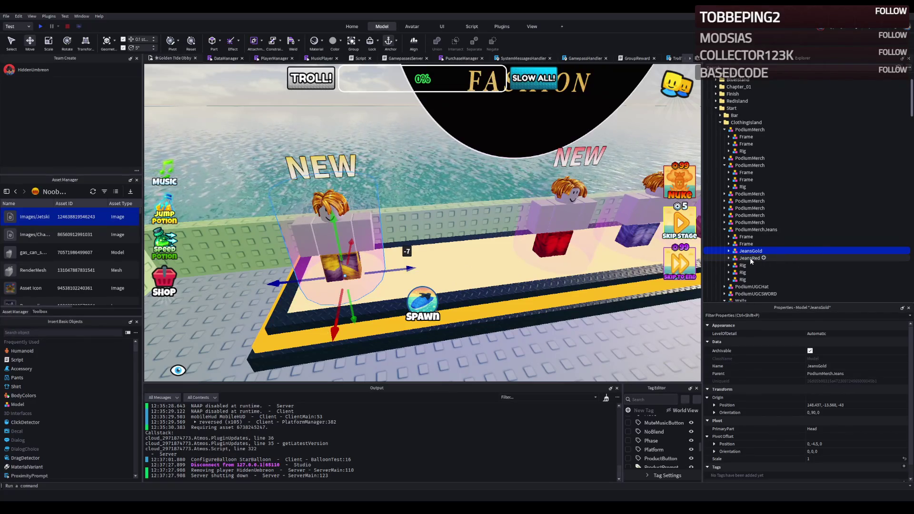
{"action": "left_click", "coordinate": [742, 272]}
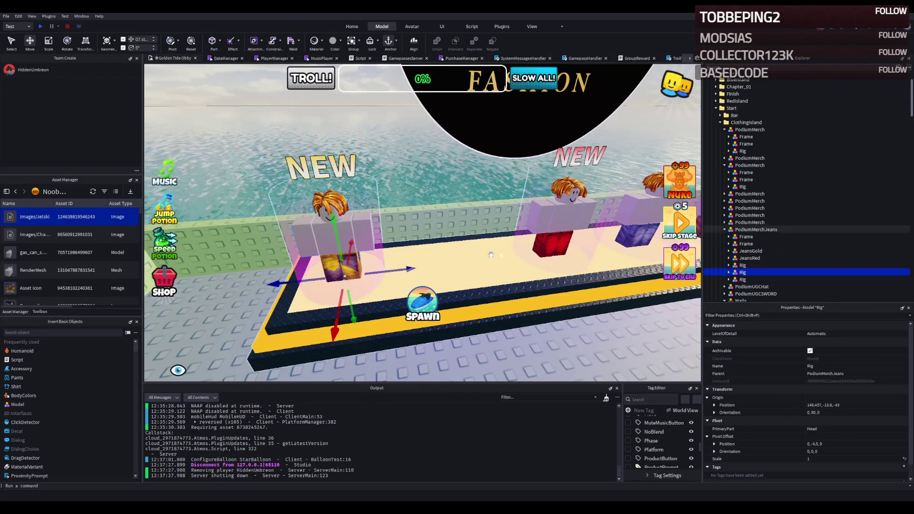
{"action": "mouse_move", "coordinate": [409, 269]}
{"action": "left_mouse_down"}
{"action": "mouse_move", "coordinate": [505, 261]}
{"action": "mouse_move", "coordinate": [457, 265]}
{"action": "left_mouse_up"}
{"action": "left_click", "coordinate": [353, 251]}
{"action": "left_click", "coordinate": [353, 251]}
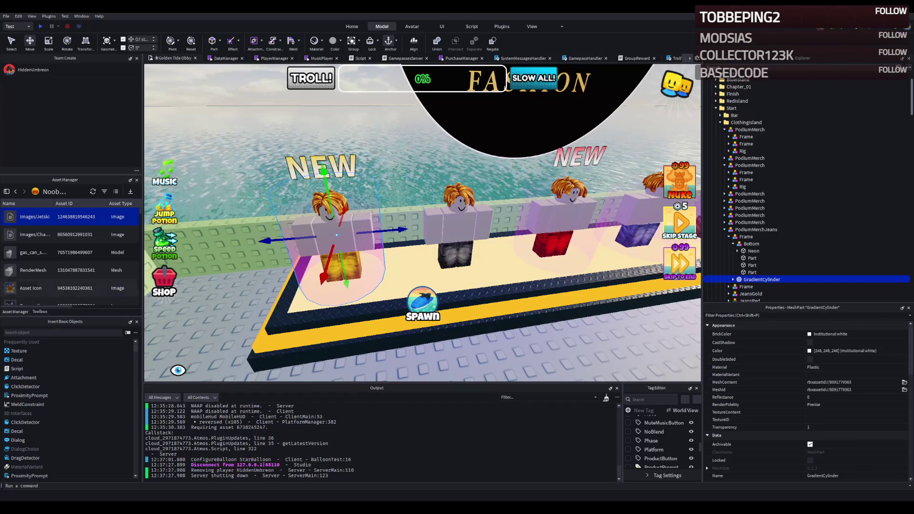
Shift the GradientCylinder 1.5 studs and nudge JeansRed one stud along the counter.
{"action": "left_click_drag", "start_coordinate": [395, 231], "coordinate": [415, 227]}
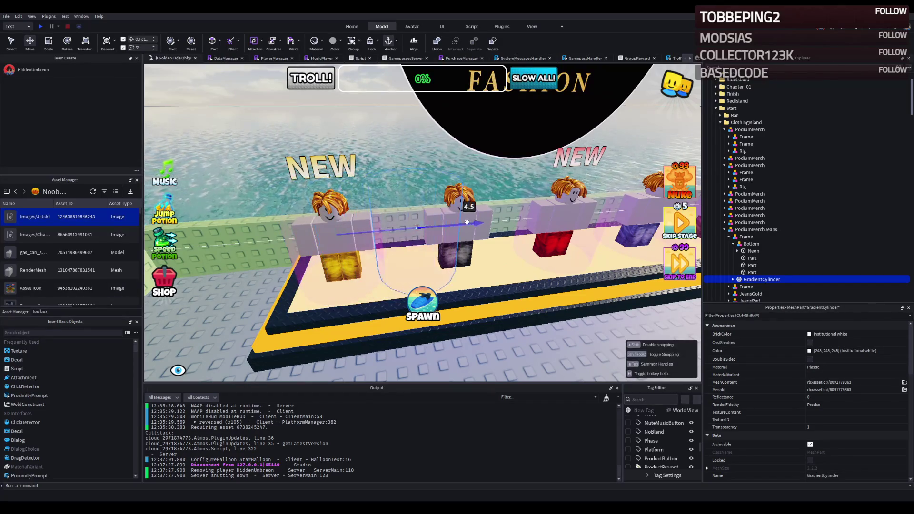
{"action": "key", "text": "d"}
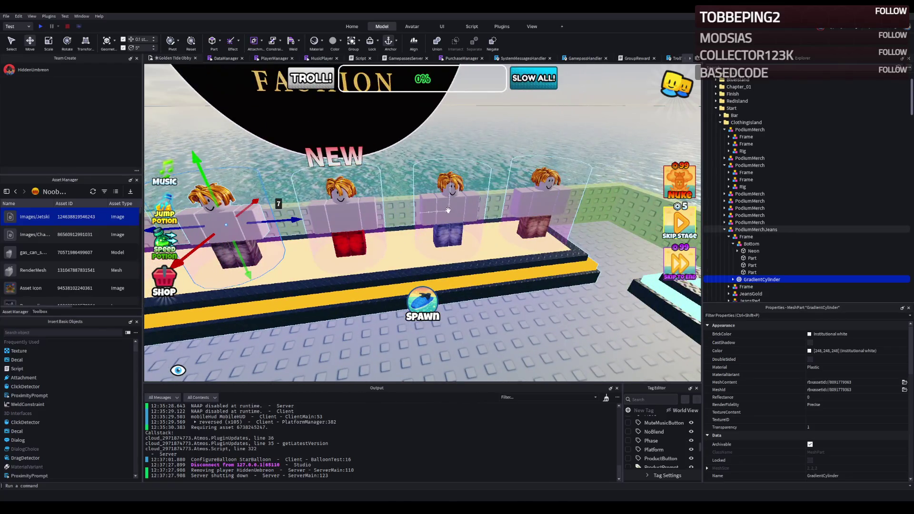
{"action": "key", "text": "a"}
{"action": "left_click", "coordinate": [375, 211]}
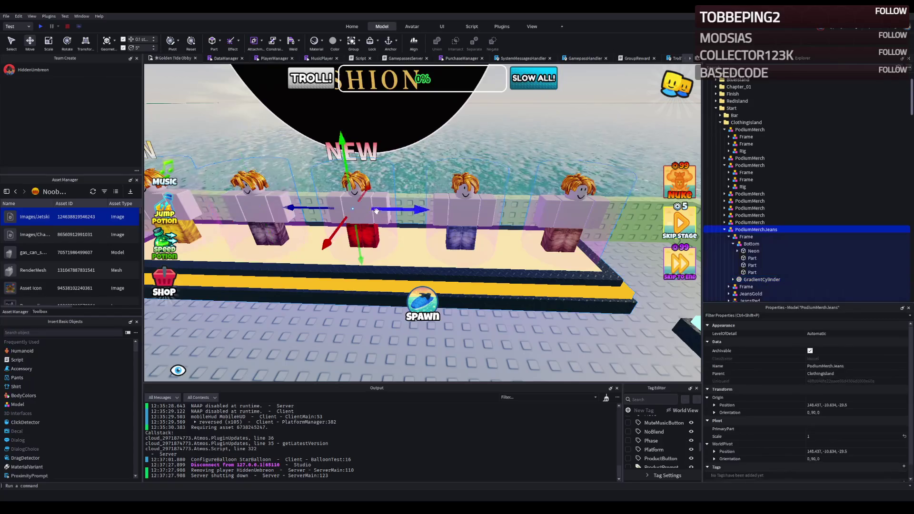
{"action": "left_click", "coordinate": [728, 236]}
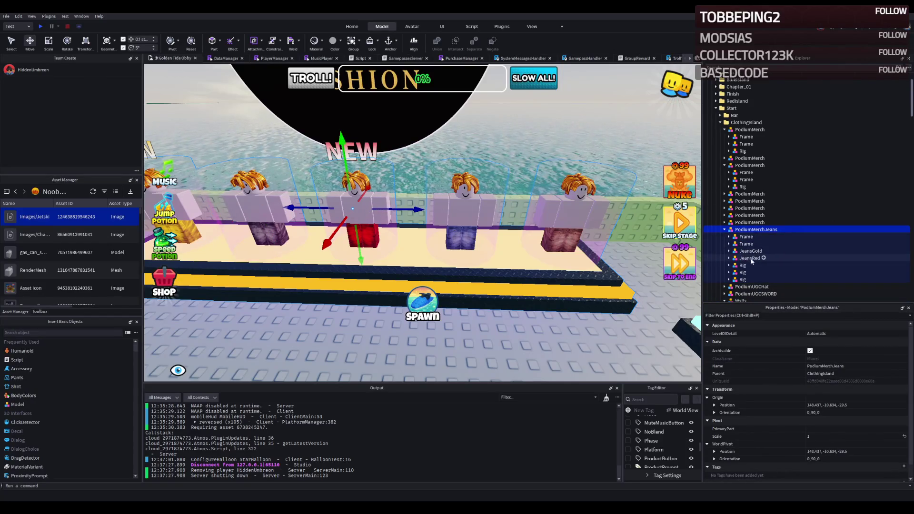
{"action": "left_click", "coordinate": [750, 258]}
{"action": "mouse_move", "coordinate": [408, 242]}
{"action": "left_mouse_down"}
{"action": "mouse_move", "coordinate": [452, 243]}
{"action": "mouse_move", "coordinate": [424, 243]}
{"action": "left_mouse_up"}
Move the GradientCylinder out of JeansRed into PodiumMerchJeans.
{"action": "left_click", "coordinate": [728, 257]}
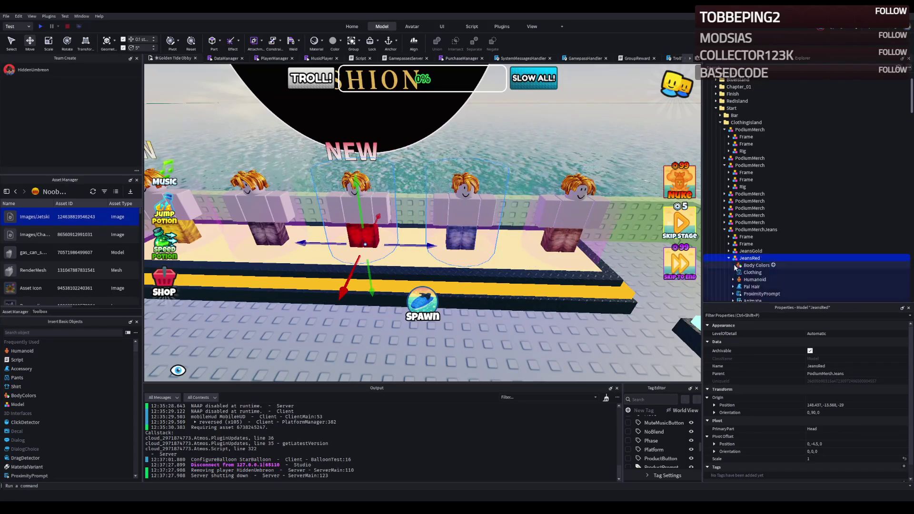
{"action": "scroll", "coordinate": [741, 276], "scroll_direction": "down", "scroll_amount": 2}
{"action": "left_click", "coordinate": [747, 283]}
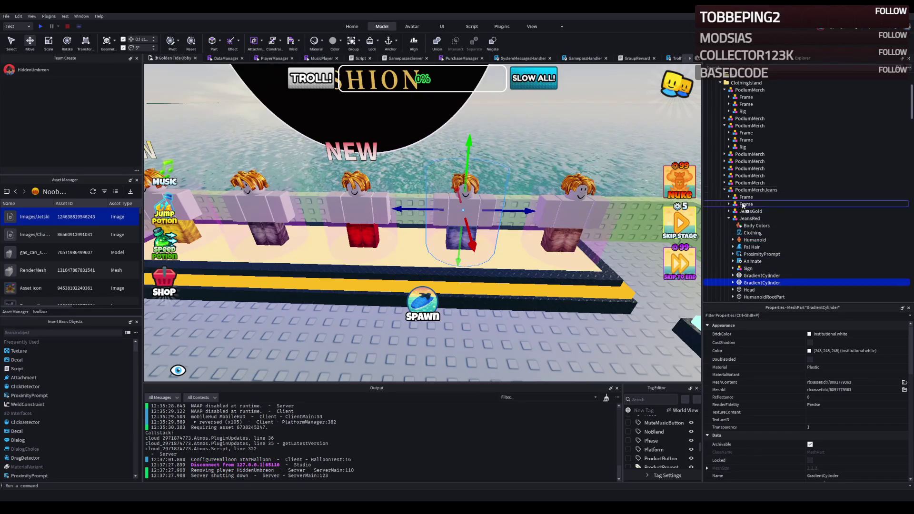
{"action": "left_click_drag", "start_coordinate": [741, 193], "coordinate": [741, 191]}
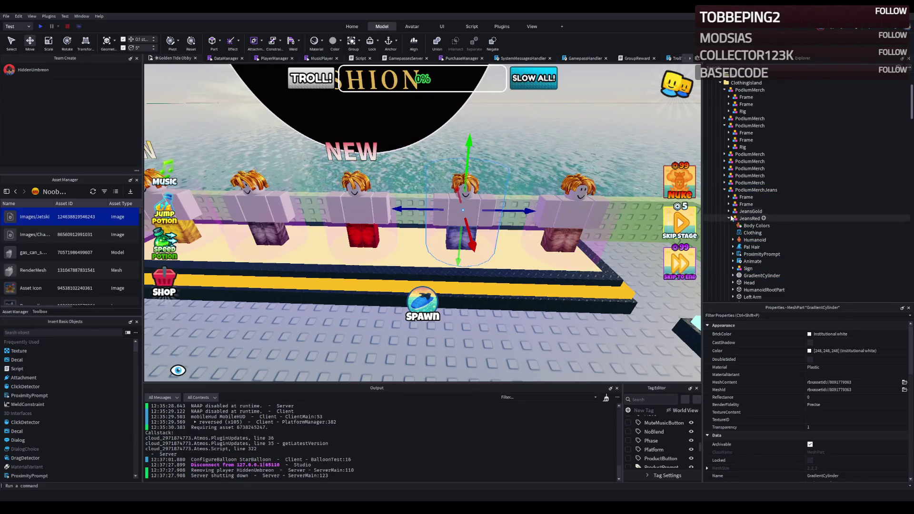
Move JeansRed to the row's end and shift the Rigs and cylinder left along the counter.
{"action": "left_click", "coordinate": [748, 219]}
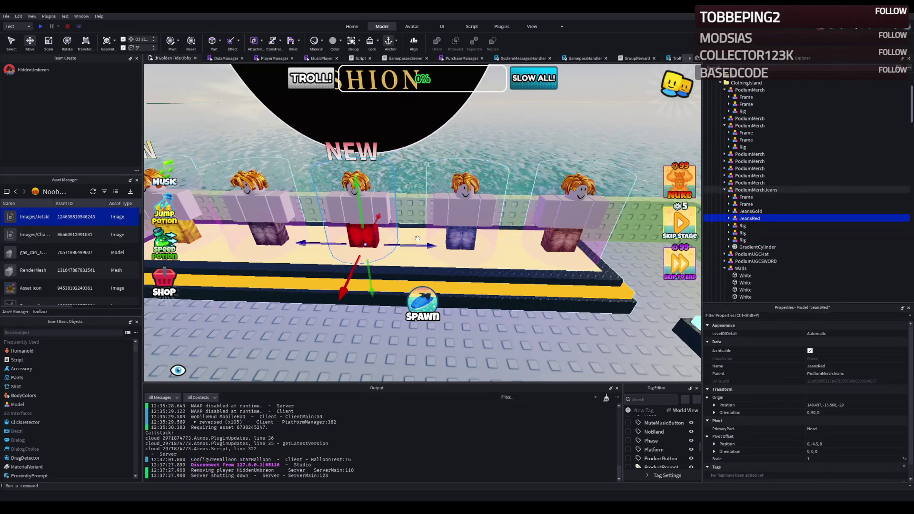
{"action": "mouse_move", "coordinate": [398, 214]}
{"action": "left_mouse_down"}
{"action": "mouse_move", "coordinate": [467, 243]}
{"action": "mouse_move", "coordinate": [504, 242]}
{"action": "left_mouse_up"}
{"action": "left_click", "coordinate": [742, 226]}
{"action": "left_click", "coordinate": [743, 240], "text": "ctrl"}
{"action": "left_click", "coordinate": [754, 247], "text": "ctrl"}
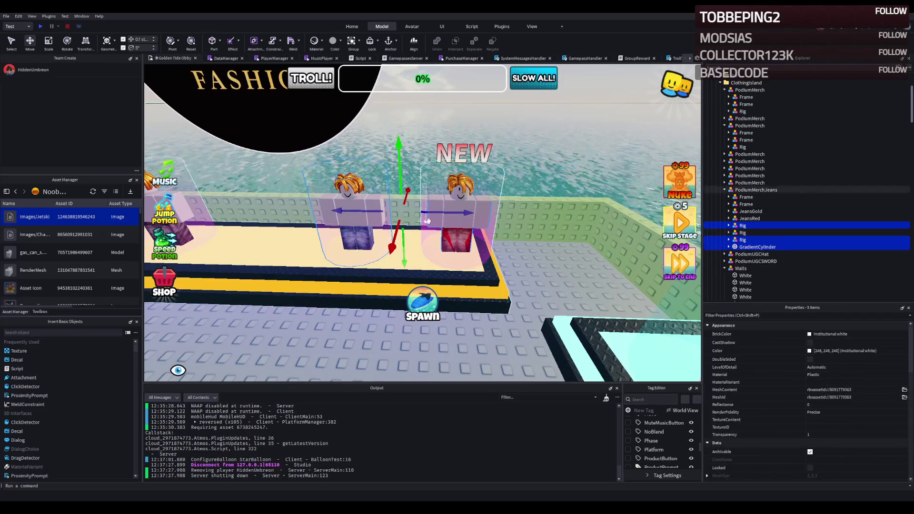
{"action": "mouse_move", "coordinate": [426, 221]}
{"action": "left_mouse_down"}
{"action": "mouse_move", "coordinate": [378, 229]}
{"action": "mouse_move", "coordinate": [364, 251]}
{"action": "left_mouse_up"}
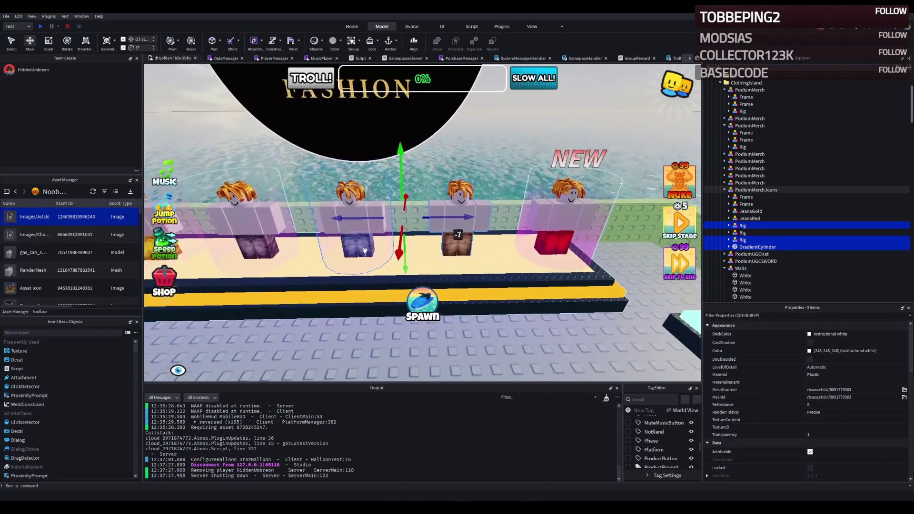
Move the glowing GradientCylinder from the right mannequin onto the middle one.
{"action": "key", "text": "d"}
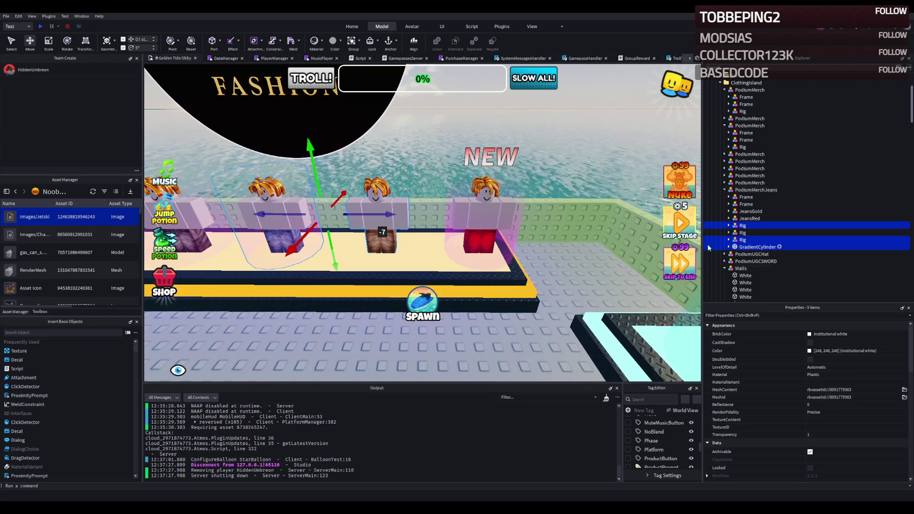
{"action": "scroll", "coordinate": [752, 229], "scroll_direction": "down", "scroll_amount": 2}
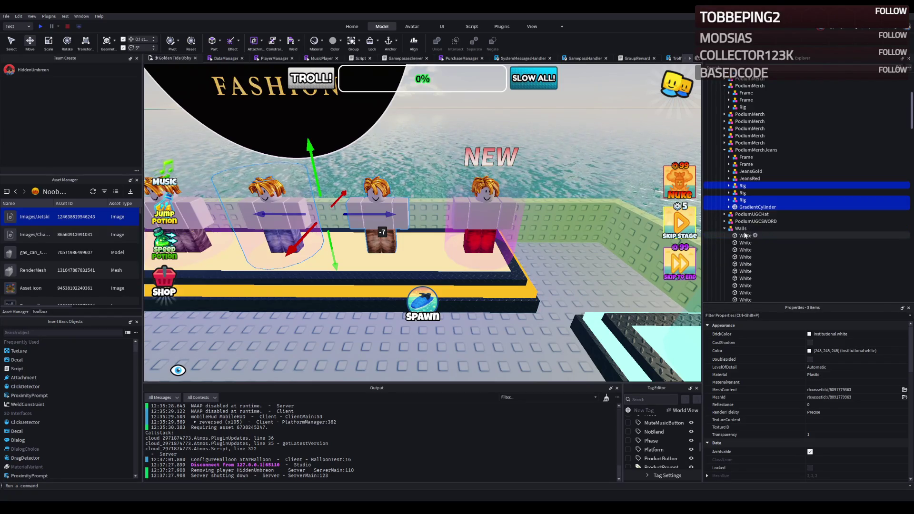
{"action": "left_click", "coordinate": [490, 212]}
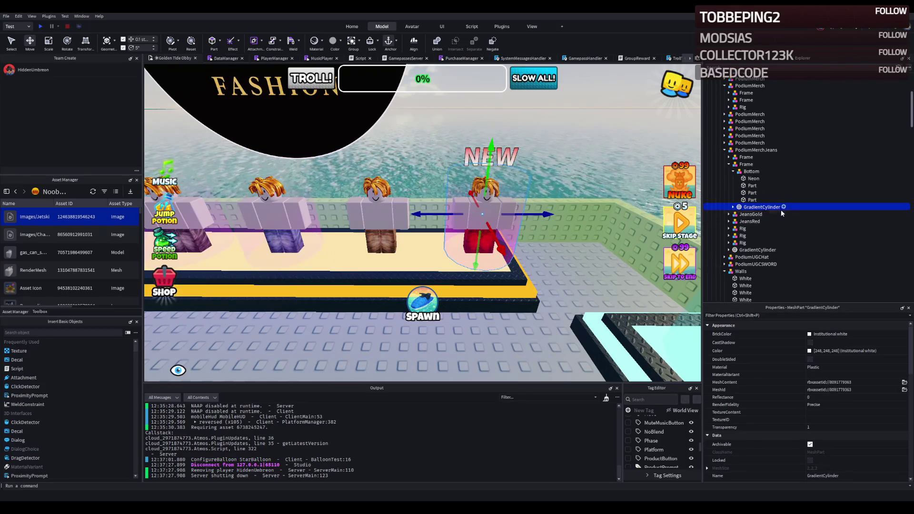
{"action": "left_click_drag", "start_coordinate": [525, 214], "coordinate": [426, 223]}
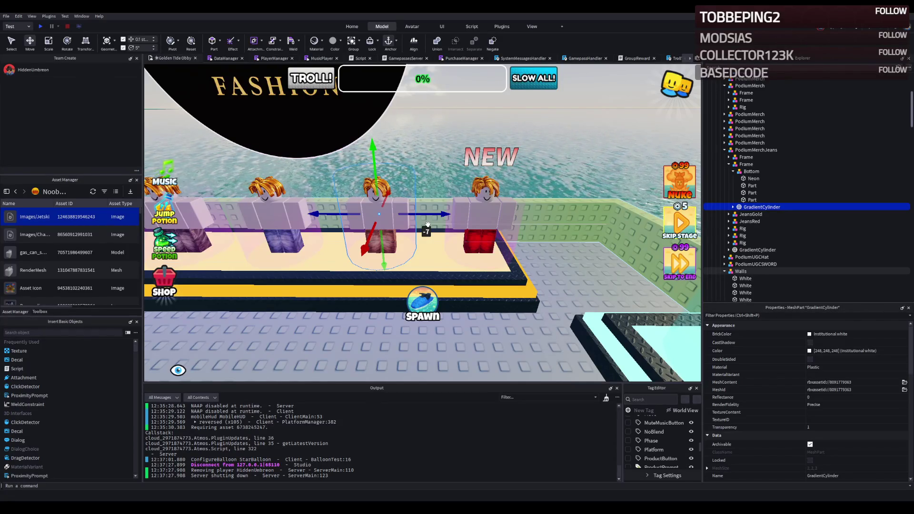
{"action": "scroll", "coordinate": [421, 172], "scroll_direction": "down", "scroll_amount": 3}
{"action": "scroll", "coordinate": [420, 172], "scroll_direction": "down", "scroll_amount": 3}
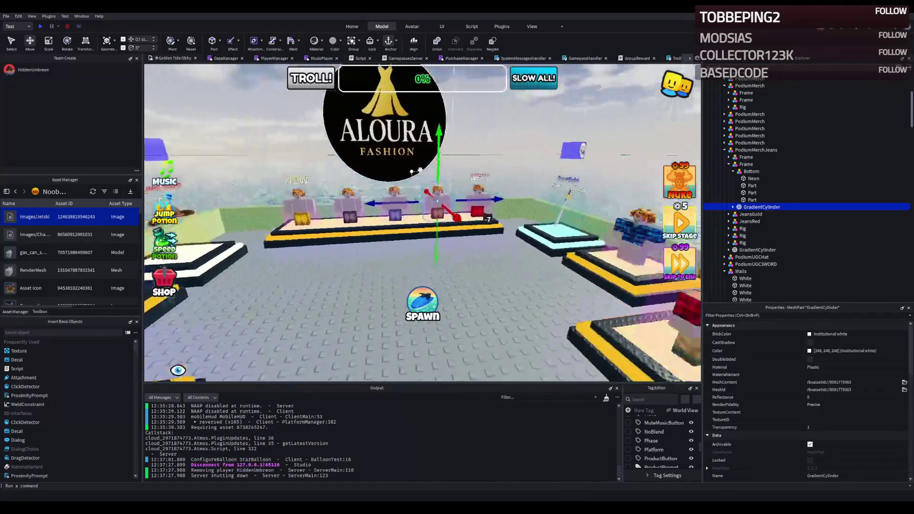
Clear the selection, fly the camera through the LOBBY arch to START, and press F5.
{"action": "scroll", "coordinate": [420, 170], "scroll_direction": "down", "scroll_amount": 3}
{"action": "left_click", "coordinate": [478, 141]}
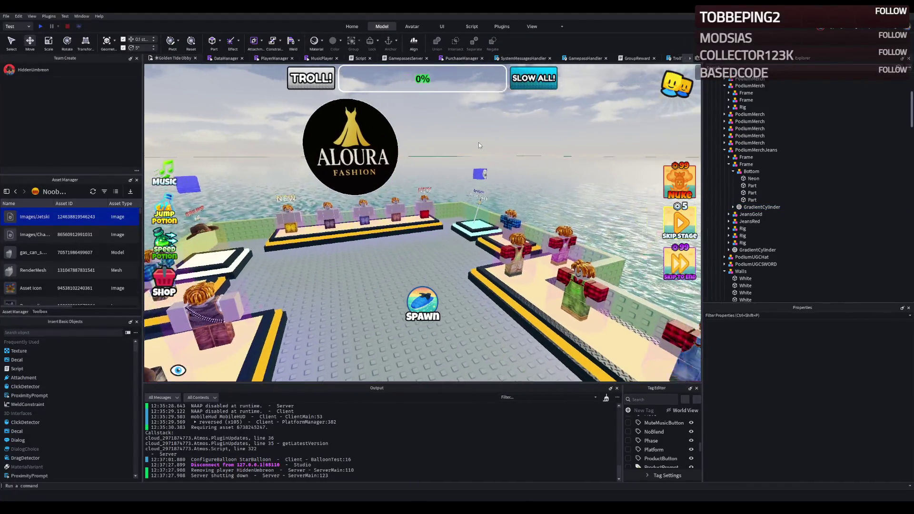
{"action": "key", "text": "w"}
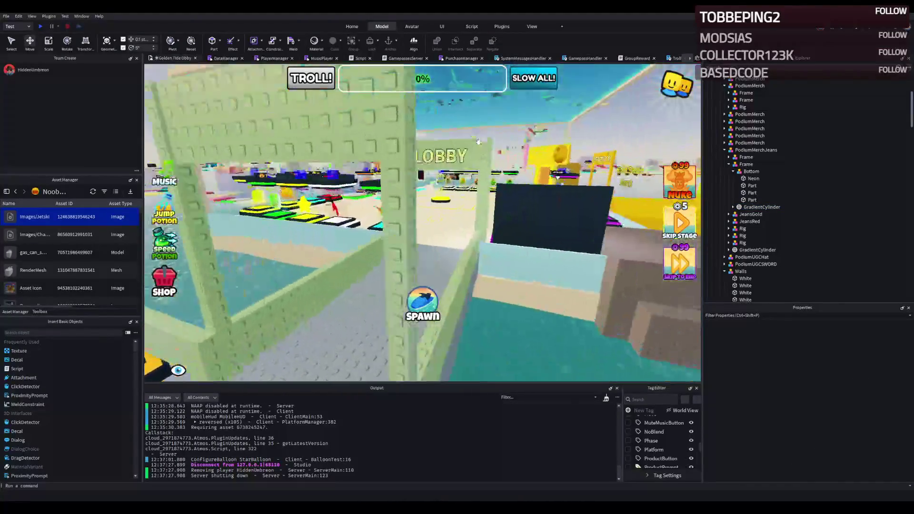
{"action": "scroll", "coordinate": [478, 142], "scroll_direction": "down", "scroll_amount": 3}
{"action": "key", "text": "w"}
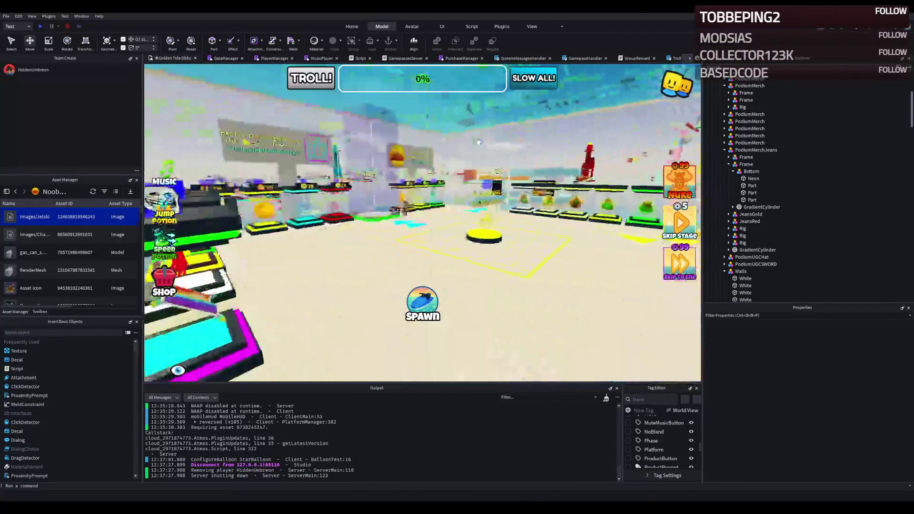
{"action": "key", "text": "w"}
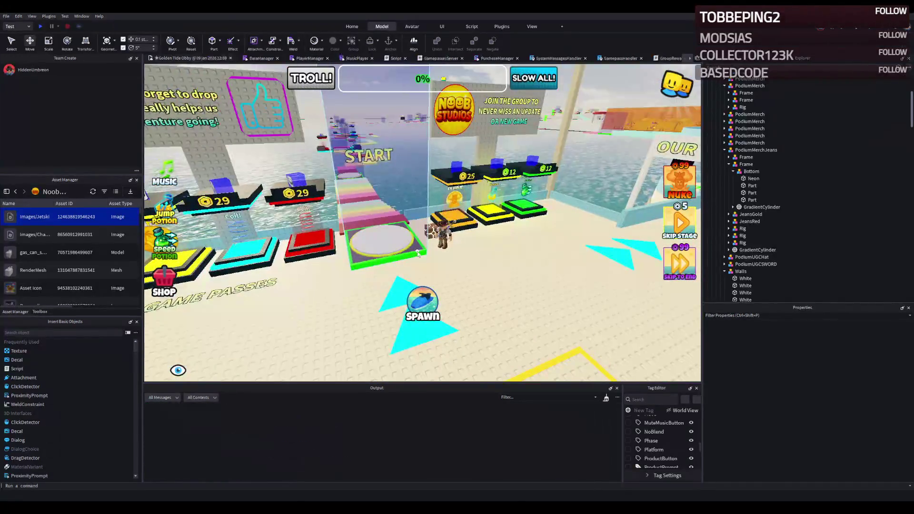
{"action": "key", "text": "F5"}
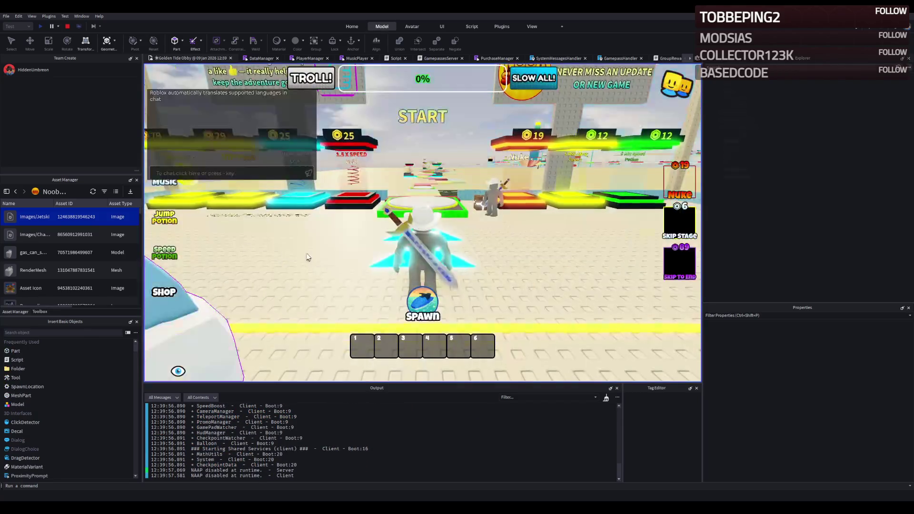
Run the character down the rainbow path past the first checkpoints onto the pink path, reaching 6%.
{"action": "key", "text": "w"}
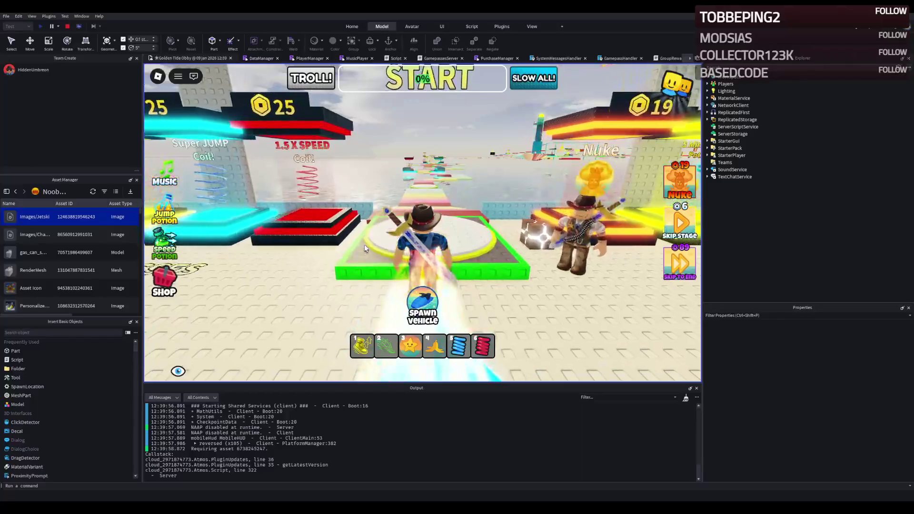
{"action": "key", "text": "w"}
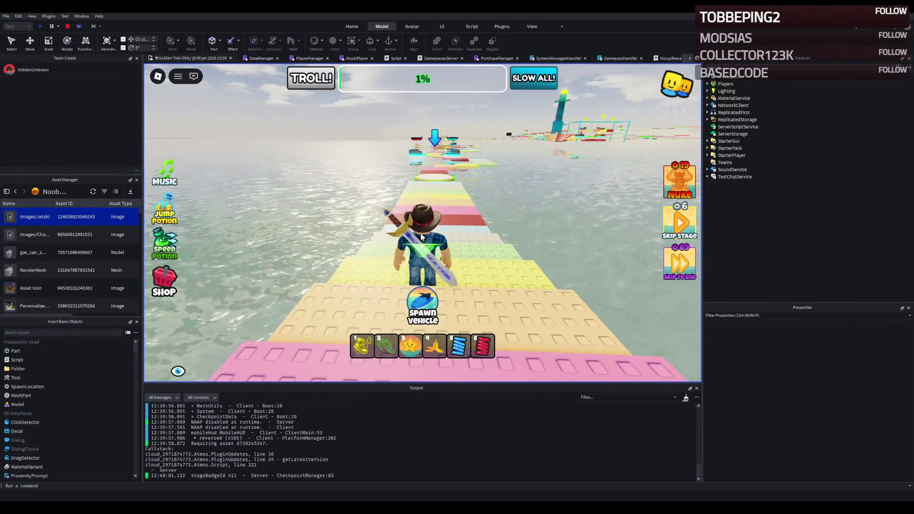
{"action": "key", "text": "Right"}
{"action": "key", "text": "w"}
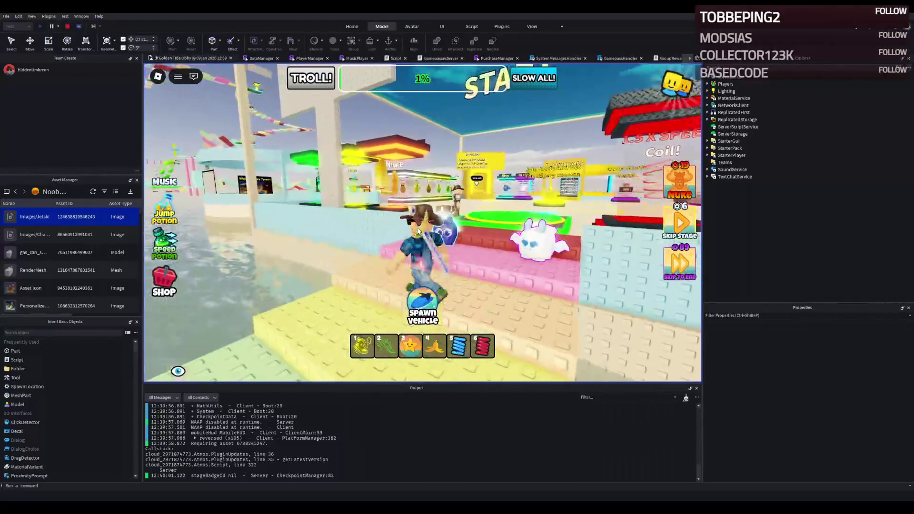
{"action": "key", "text": "w"}
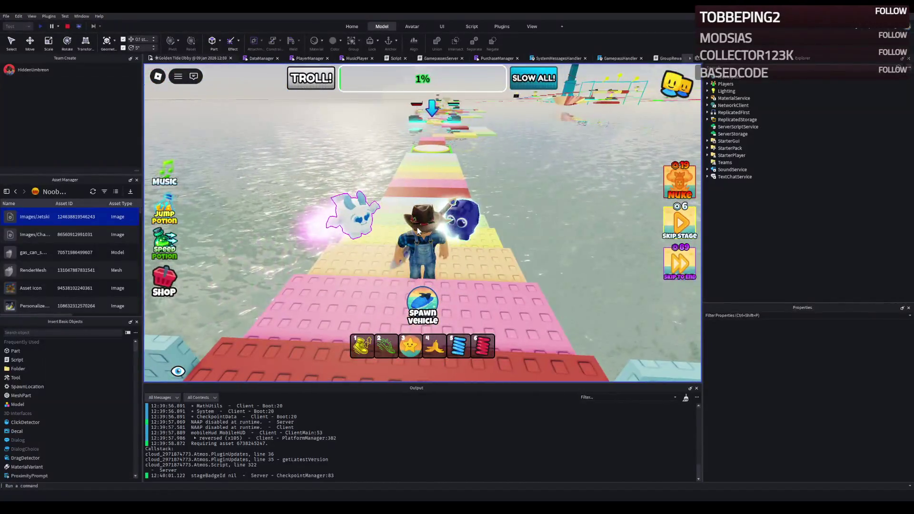
{"action": "key", "text": "w"}
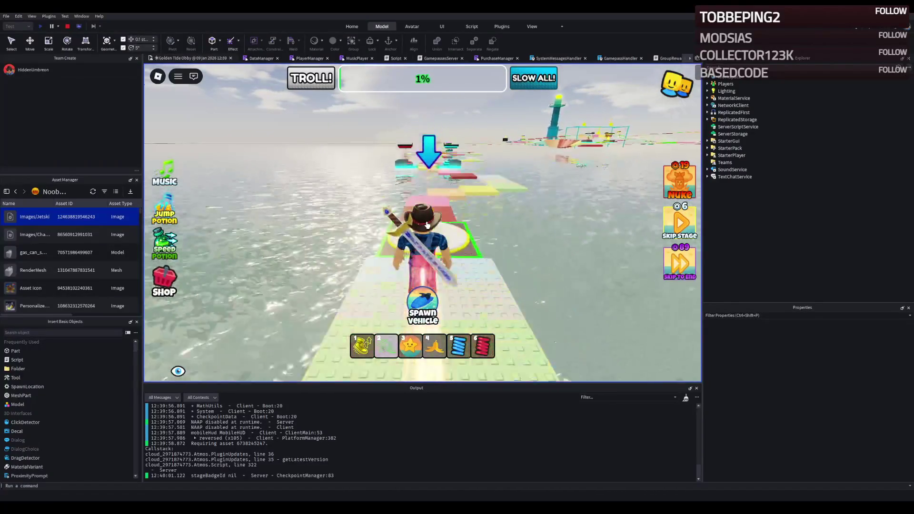
{"action": "key", "text": "w"}
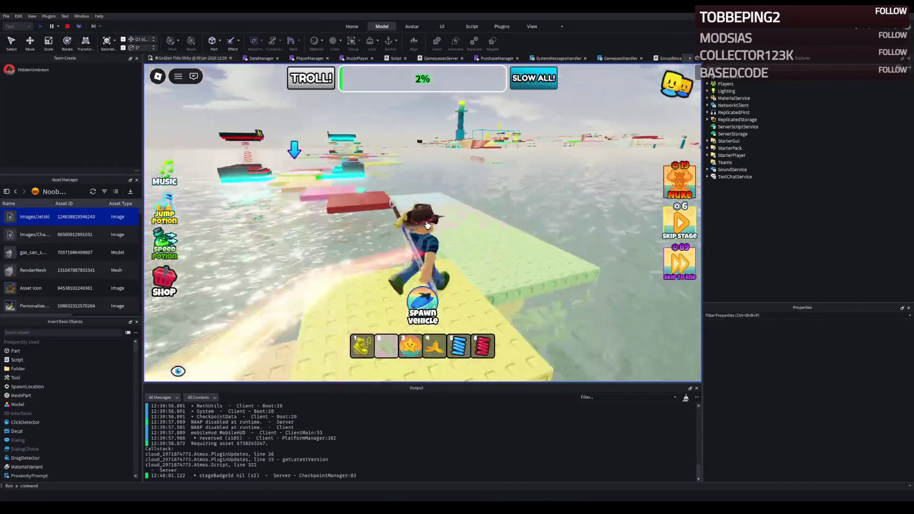
{"action": "key", "text": "w"}
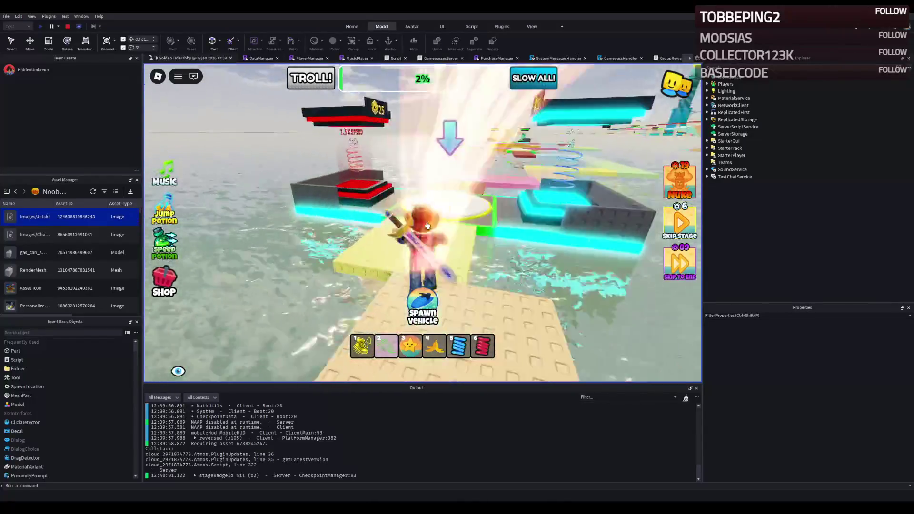
{"action": "key", "text": "w"}
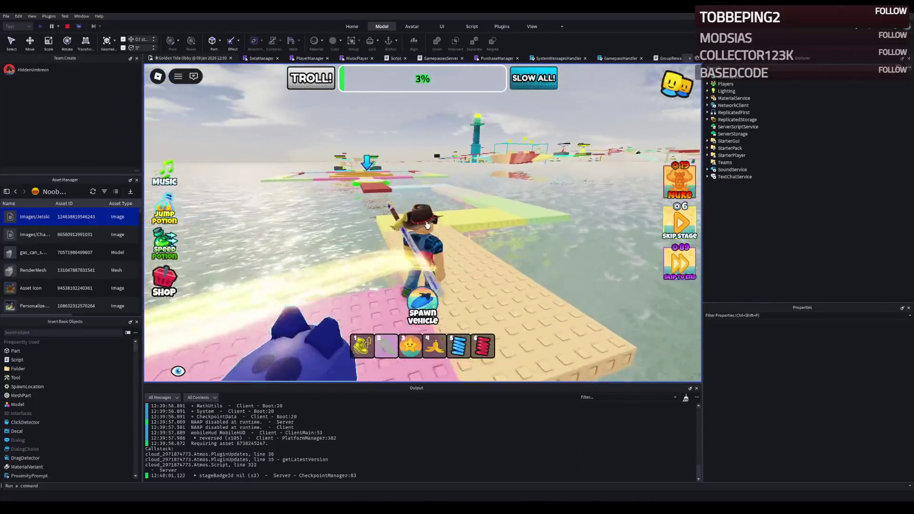
{"action": "key", "text": "w"}
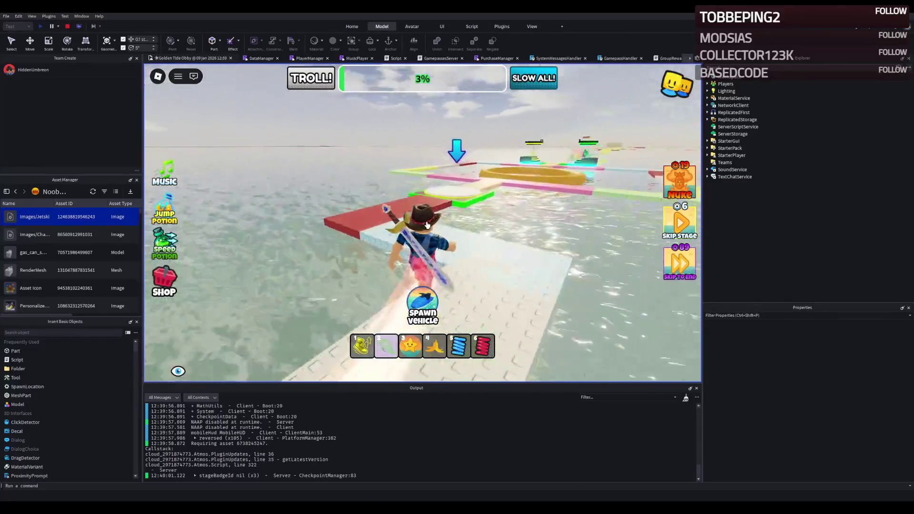
{"action": "key", "text": "w"}
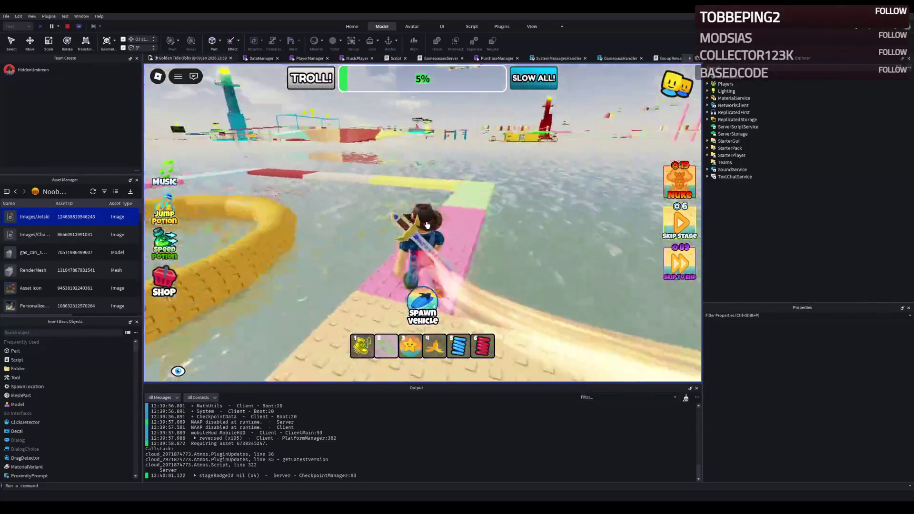
{"action": "key", "text": "w"}
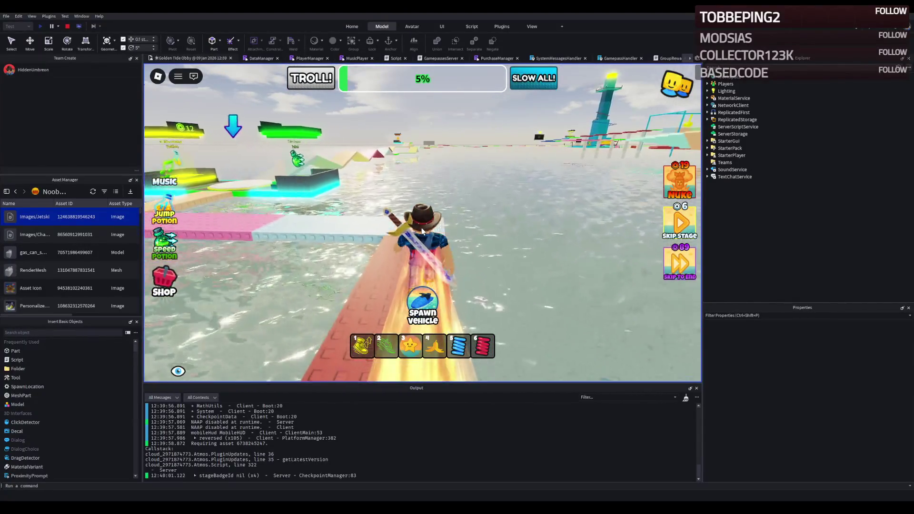
{"action": "key", "text": "Left"}
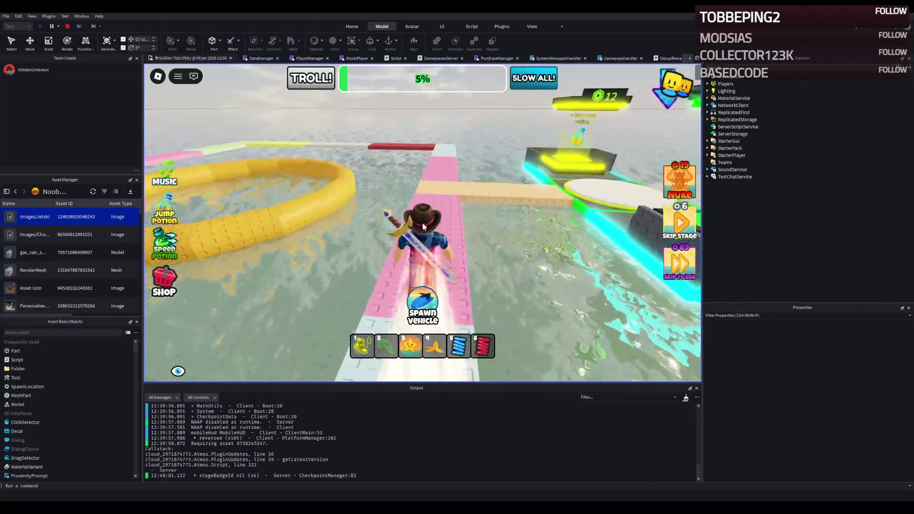
{"action": "key", "text": "Right"}
{"action": "key", "text": "w"}
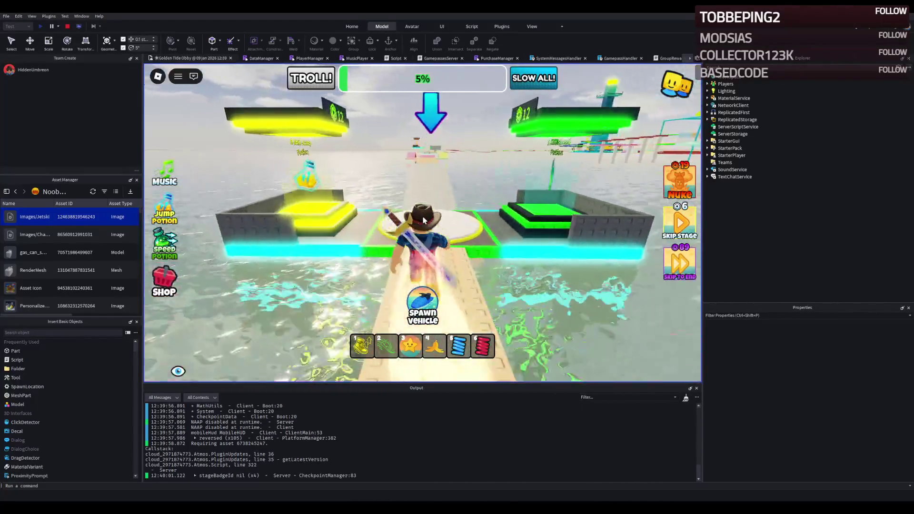
{"action": "key", "text": "w"}
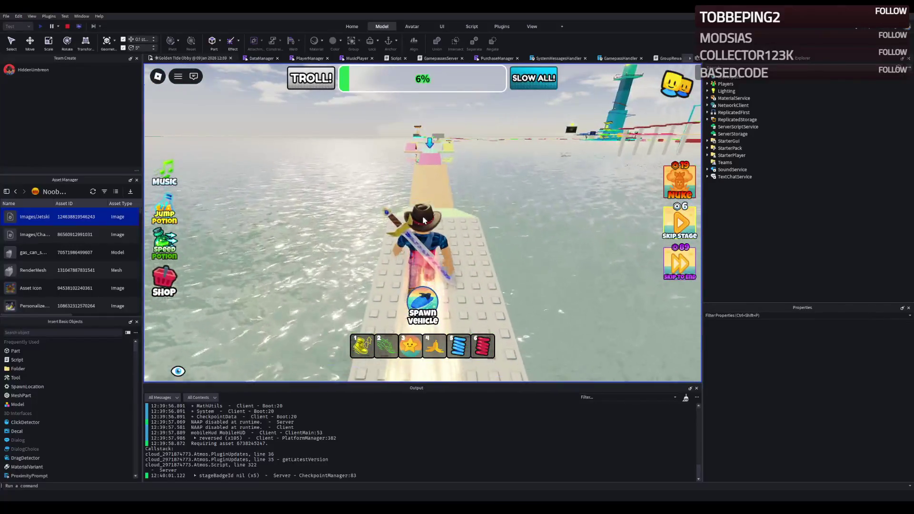
{"action": "key", "text": "w"}
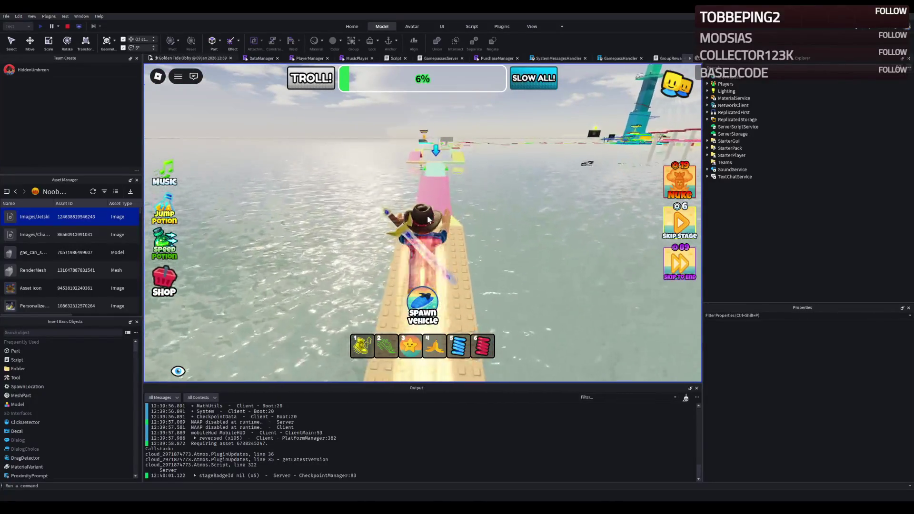
{"action": "key", "text": "w"}
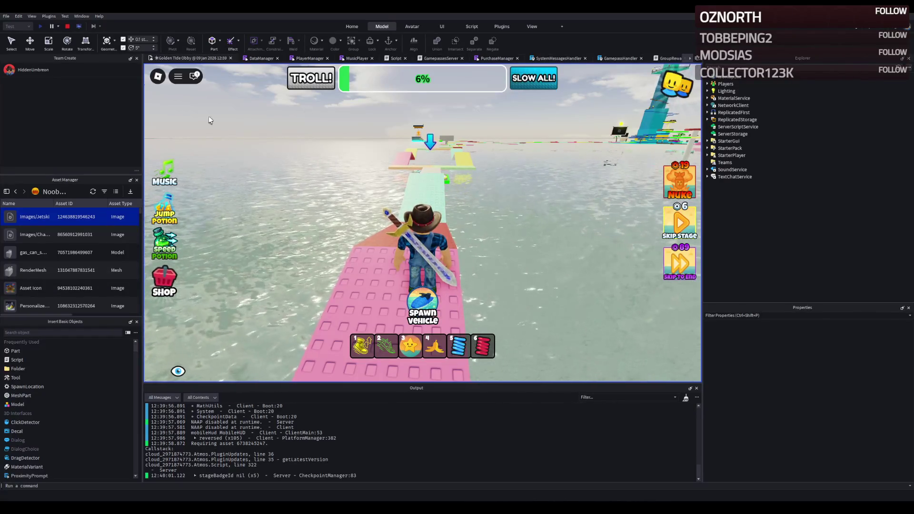
Run across the teal and red platforms and up the blue stairs, raising progress to 13%.
{"action": "key", "text": "w"}
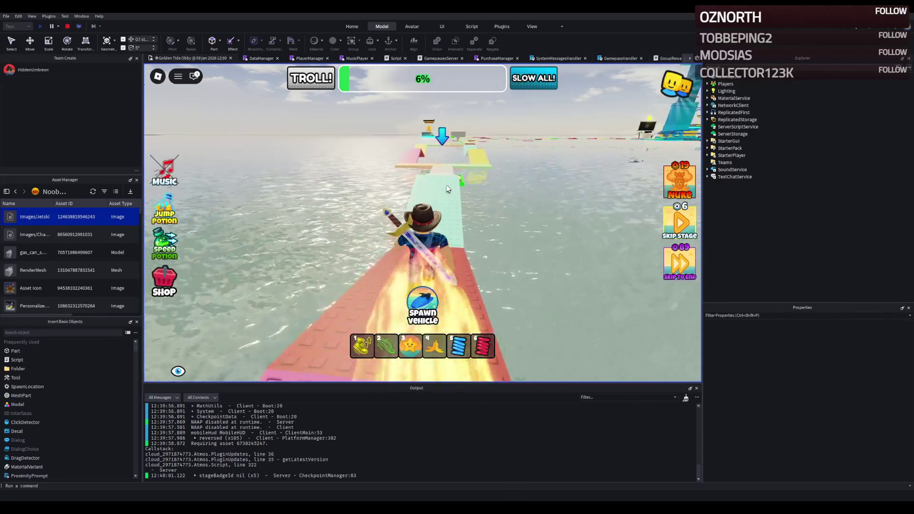
{"action": "key", "text": "w"}
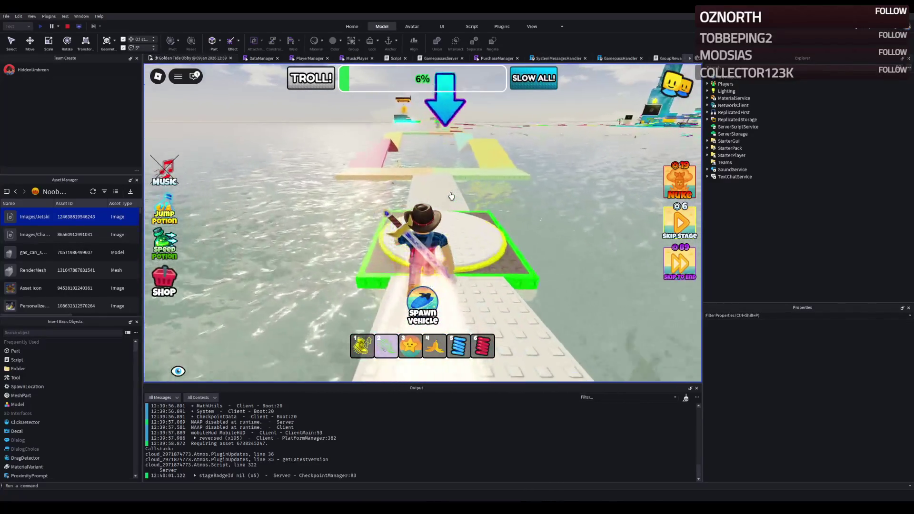
{"action": "key", "text": "w"}
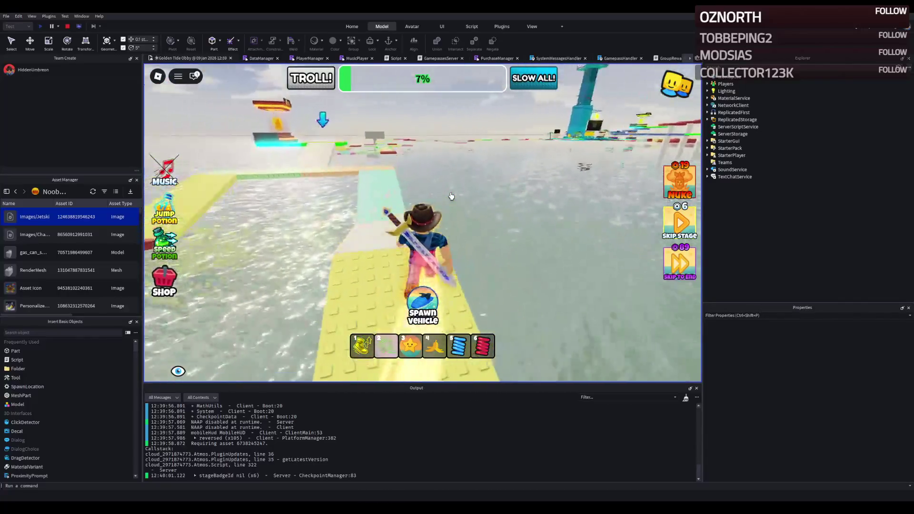
{"action": "key", "text": "w"}
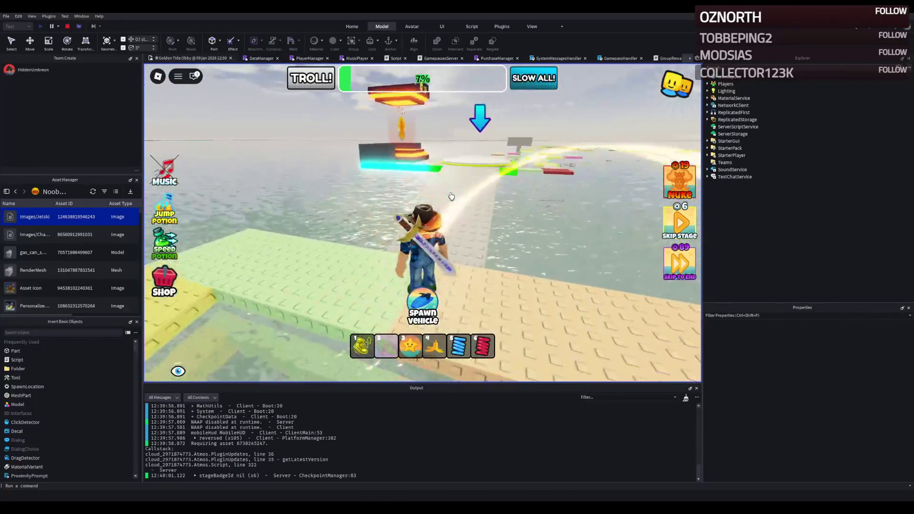
{"action": "key", "text": "w"}
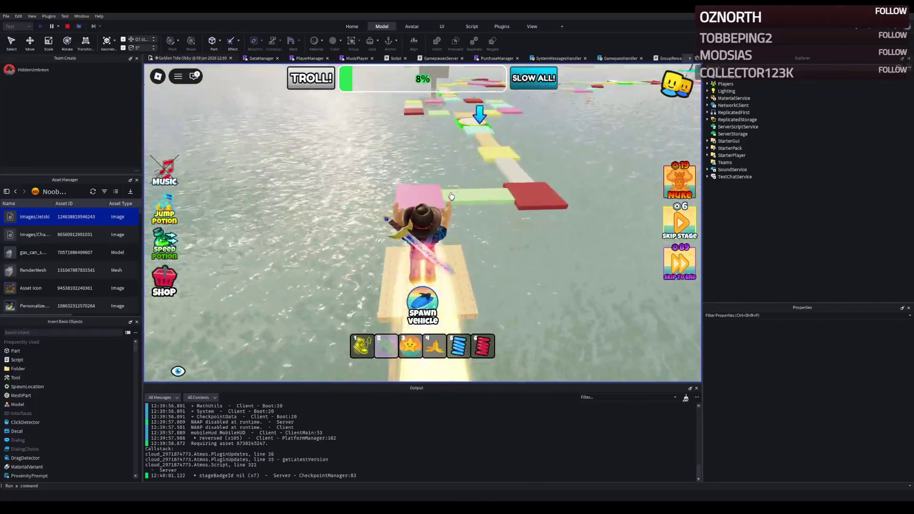
{"action": "key", "text": "w"}
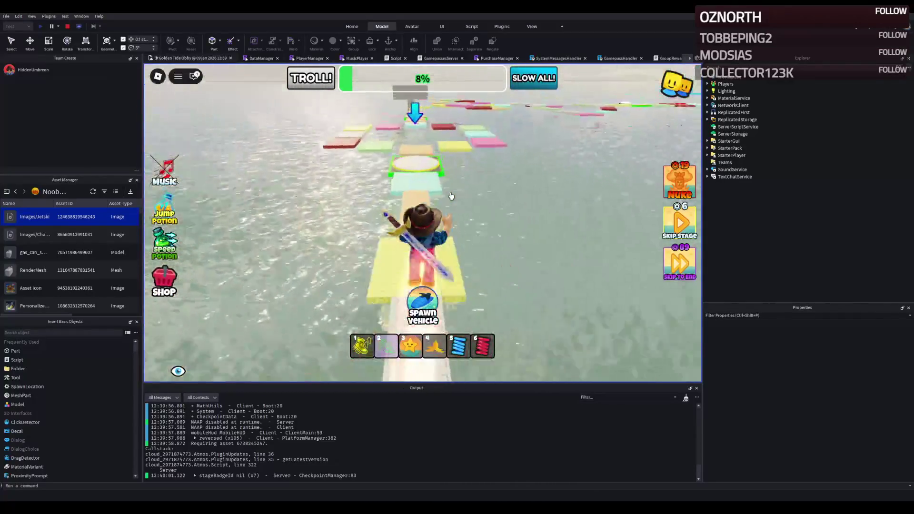
{"action": "key", "text": "w"}
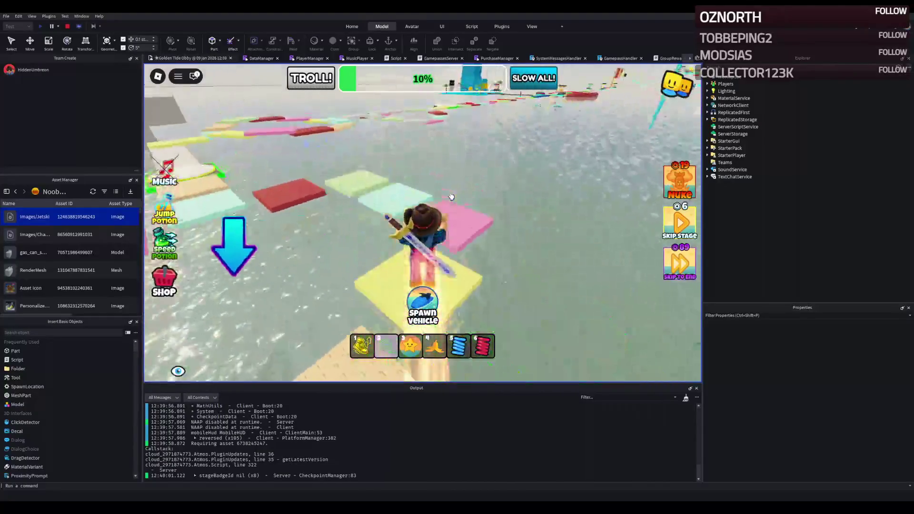
{"action": "key", "text": "w"}
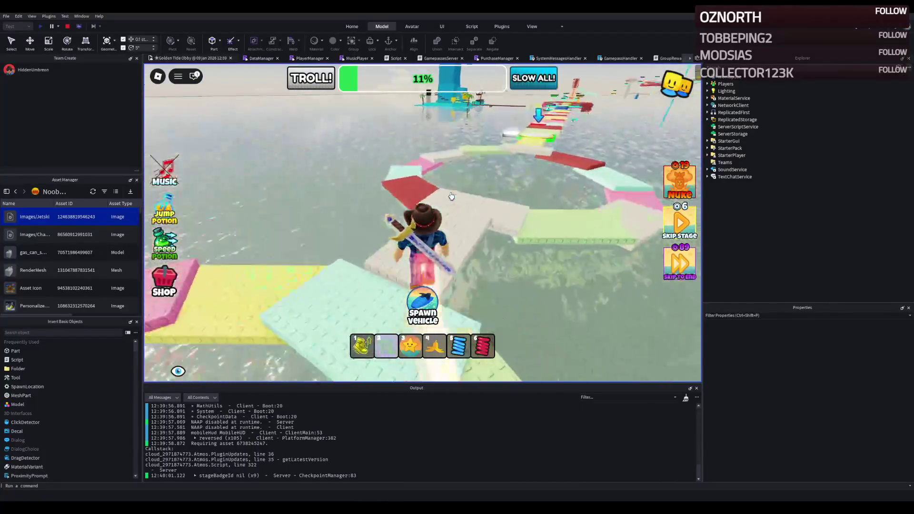
{"action": "key", "text": "w"}
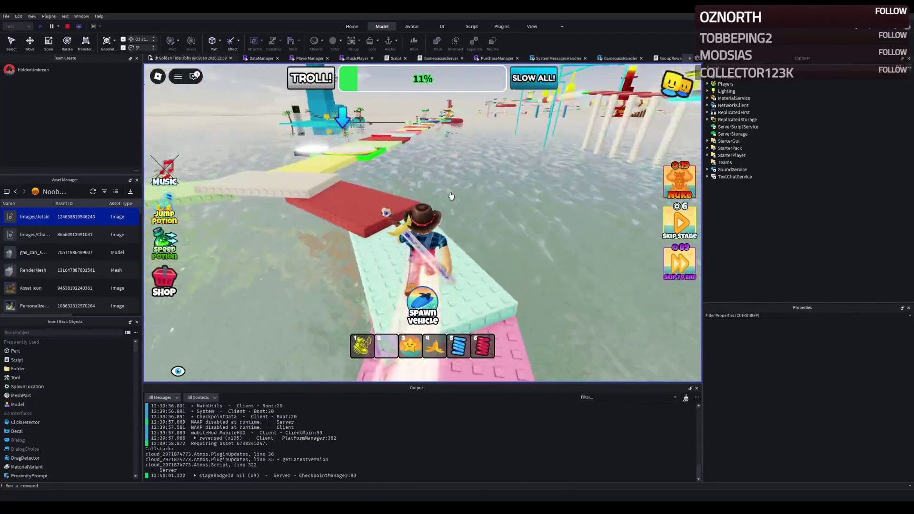
{"action": "key", "text": "w"}
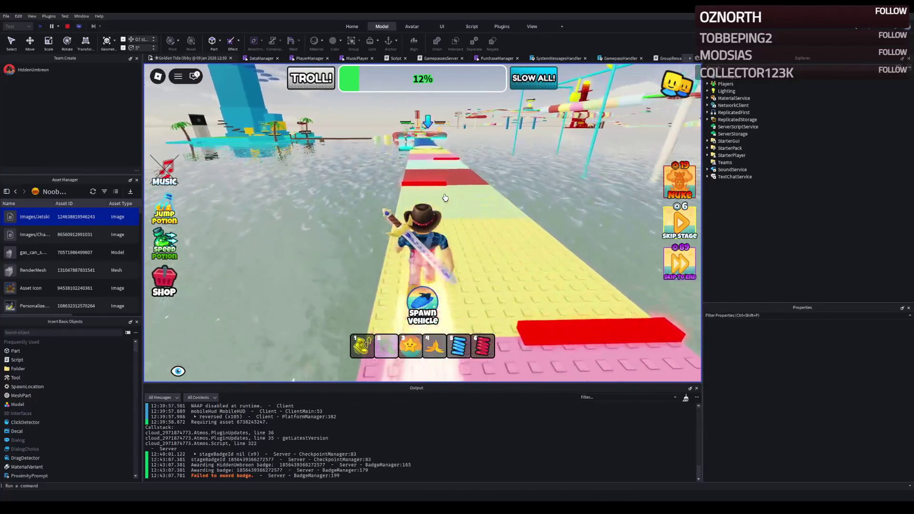
{"action": "key", "text": "w"}
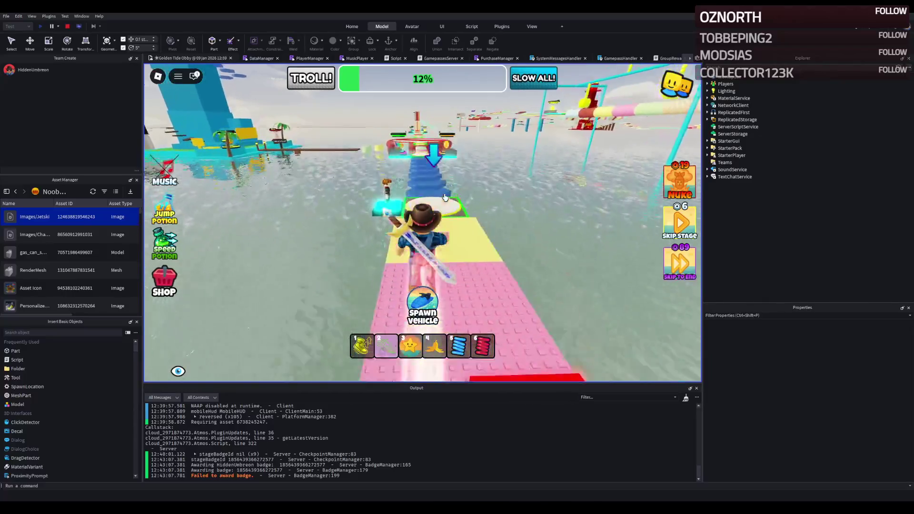
{"action": "key", "text": "w"}
{"action": "key", "text": "w"}
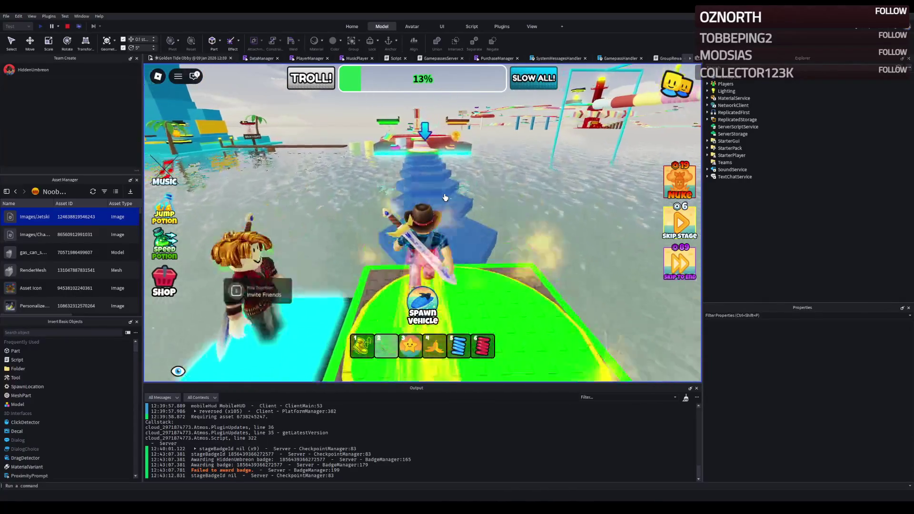
{"action": "key", "text": "w"}
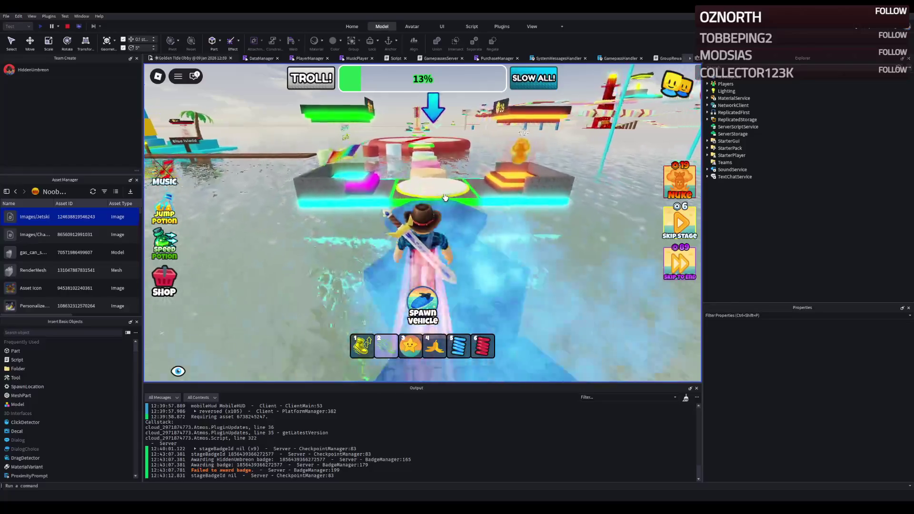
{"action": "key", "text": "w"}
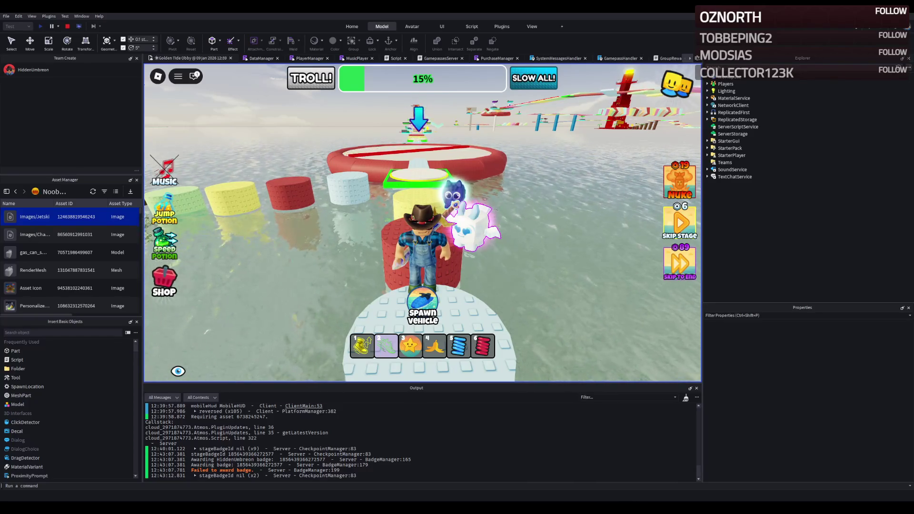
Spawn a jetski from the obby's vehicle pad and get on it.
{"action": "key", "text": "Left"}
{"action": "key", "text": "w"}
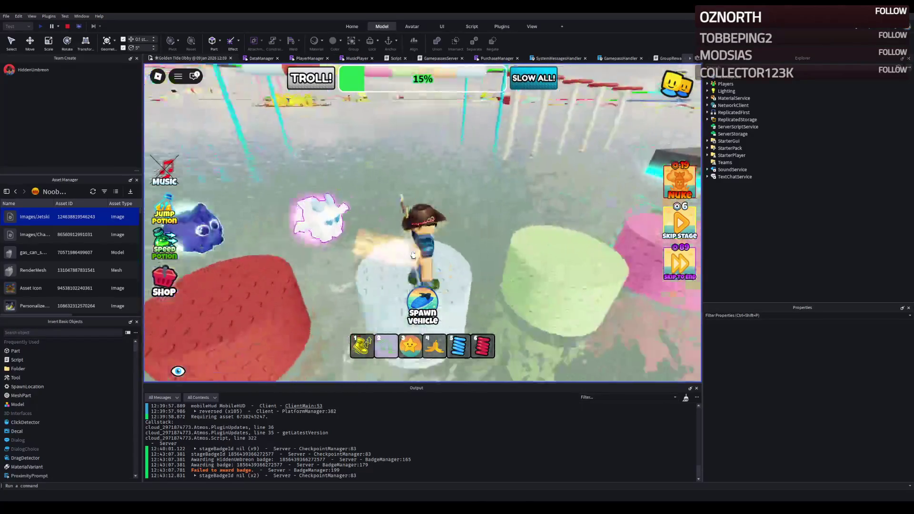
{"action": "left_click", "coordinate": [432, 247]}
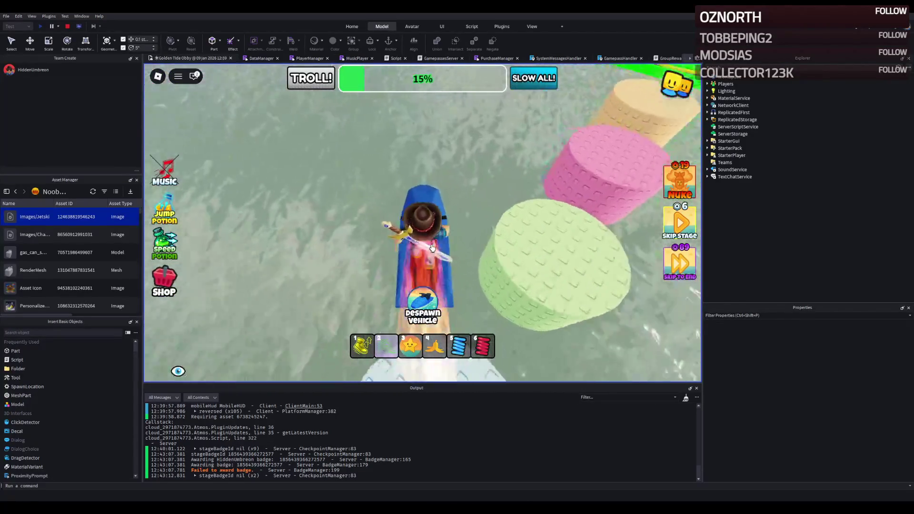
Ride the jetski across the water to the red and yellow cylinders, then stop the playtest.
{"action": "key", "text": "w"}
{"action": "key", "text": "a"}
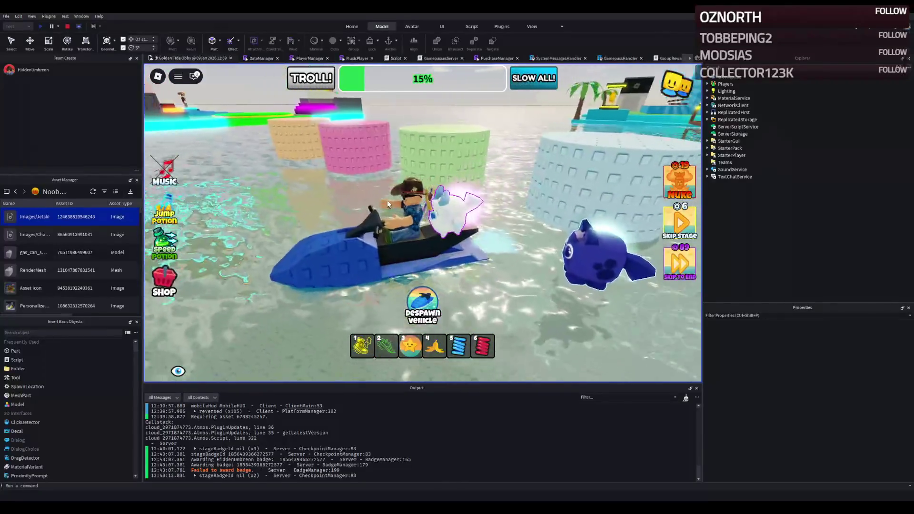
{"action": "key", "text": "d"}
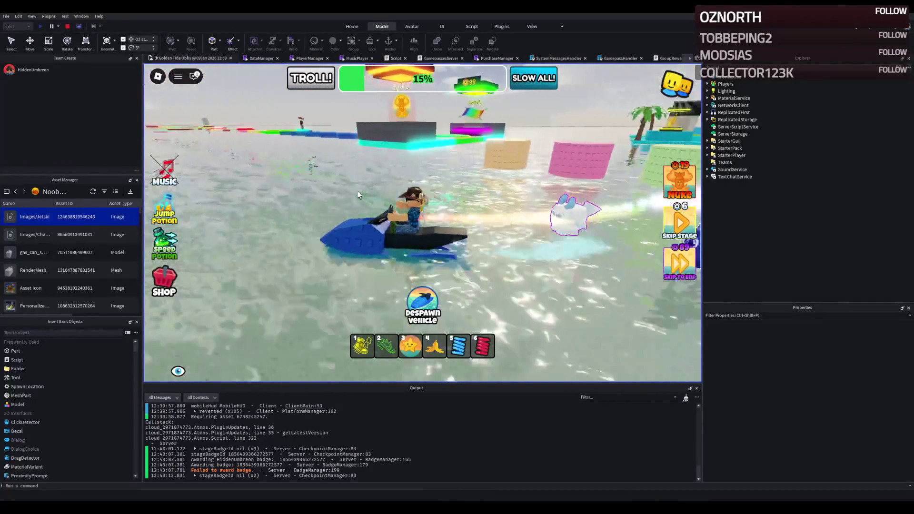
{"action": "key", "text": "a"}
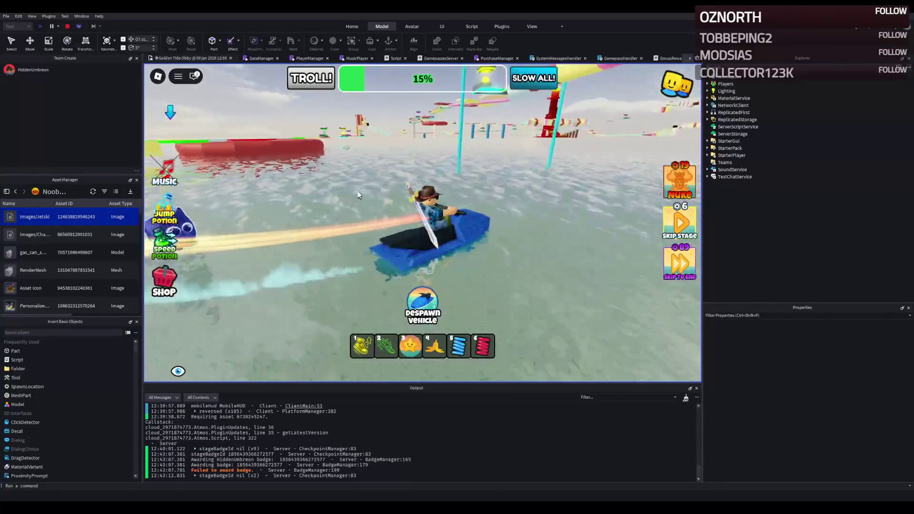
{"action": "key", "text": "a"}
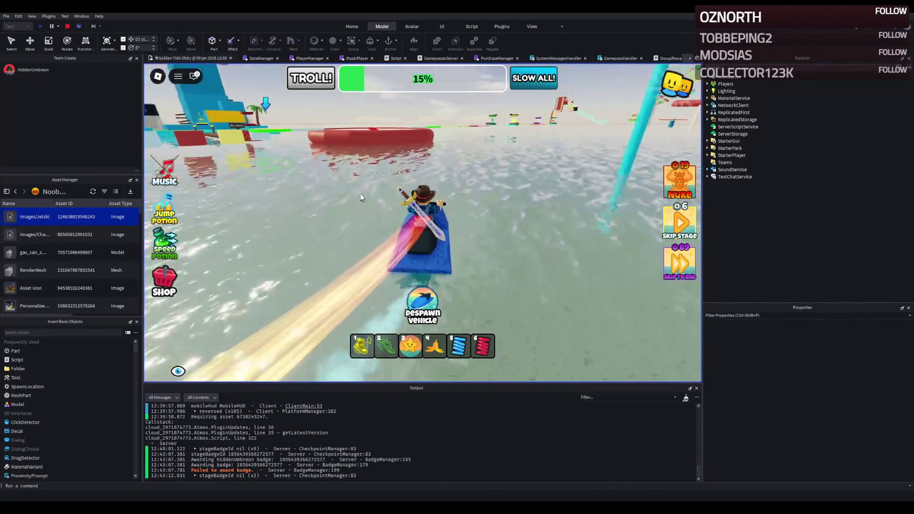
{"action": "key", "text": "a"}
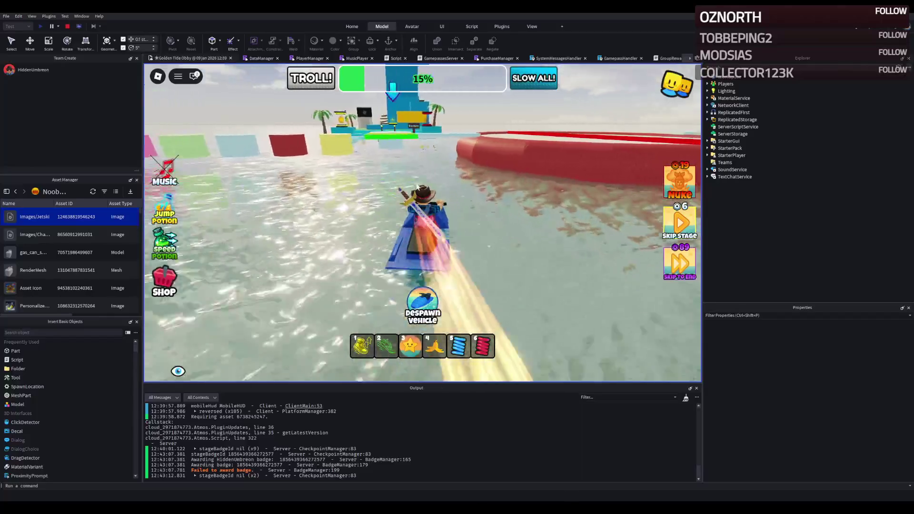
{"action": "key", "text": "w"}
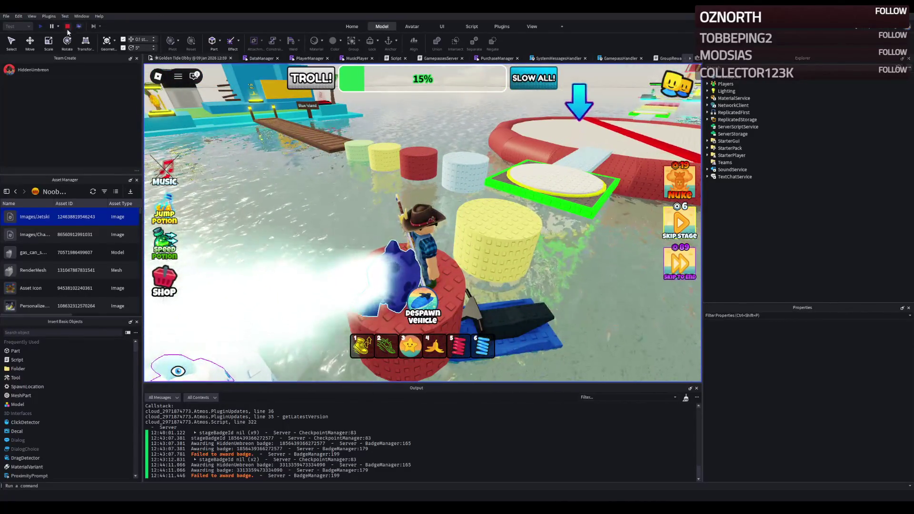
{"action": "key", "text": "shift+F5"}
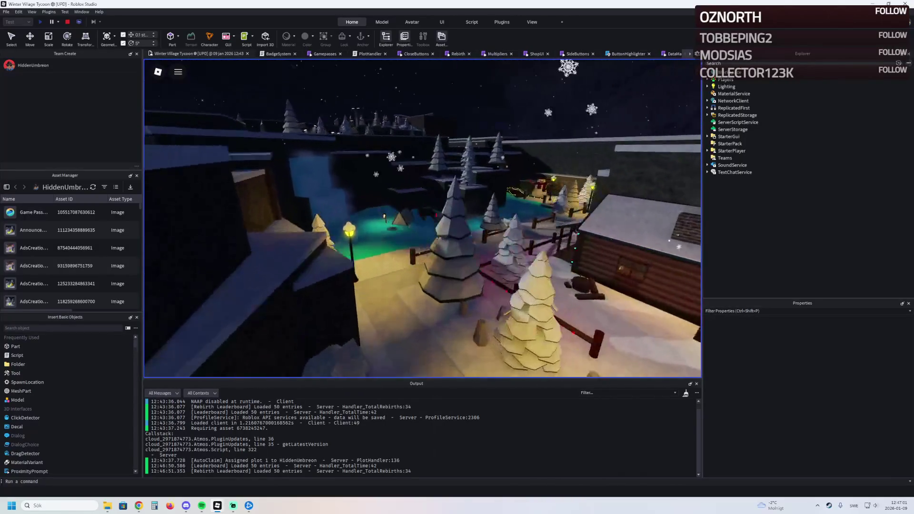
Look around the snowy village pond, then switch to the Tycoon Progression spreadsheet's Buttons sheet.
{"action": "key", "text": "Left"}
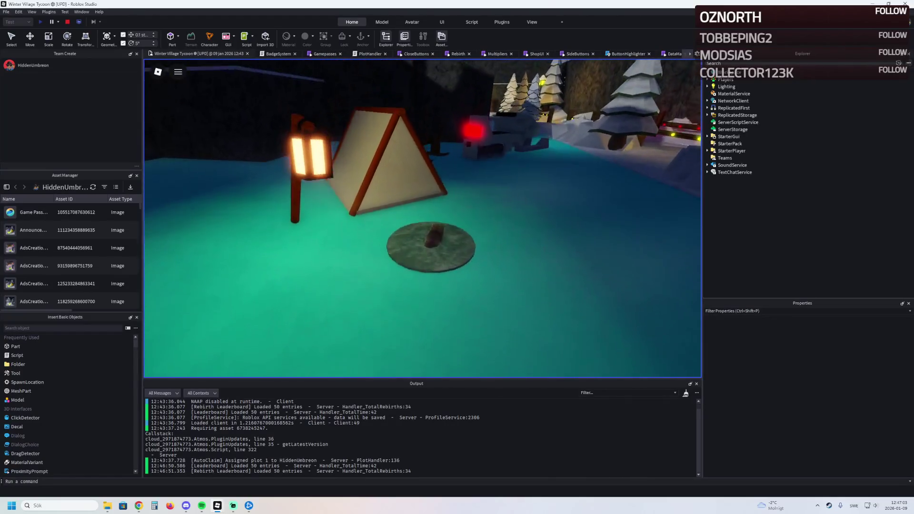
{"action": "key", "text": "Left"}
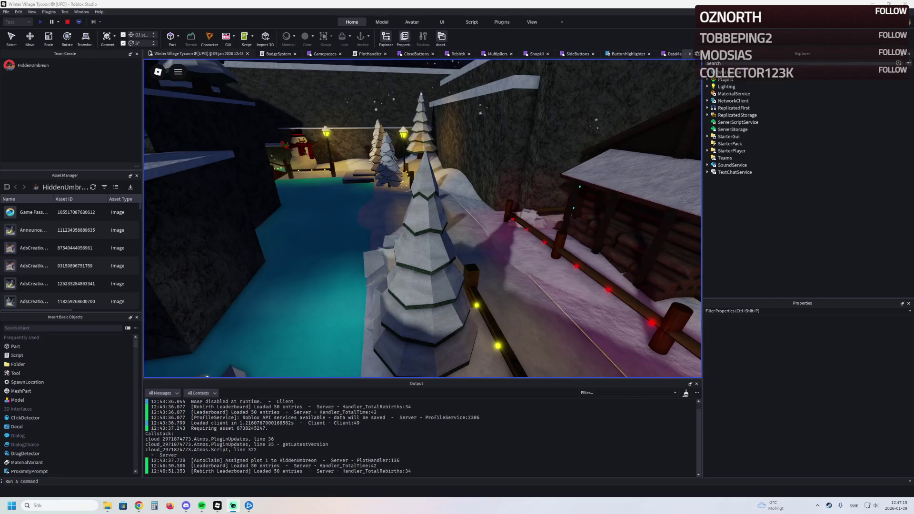
{"action": "key", "text": "alt+Tab"}
{"action": "scroll", "coordinate": [457, 293], "scroll_direction": "down", "scroll_amount": 5}
{"action": "scroll", "coordinate": [456, 293], "scroll_direction": "up", "scroll_amount": 12}
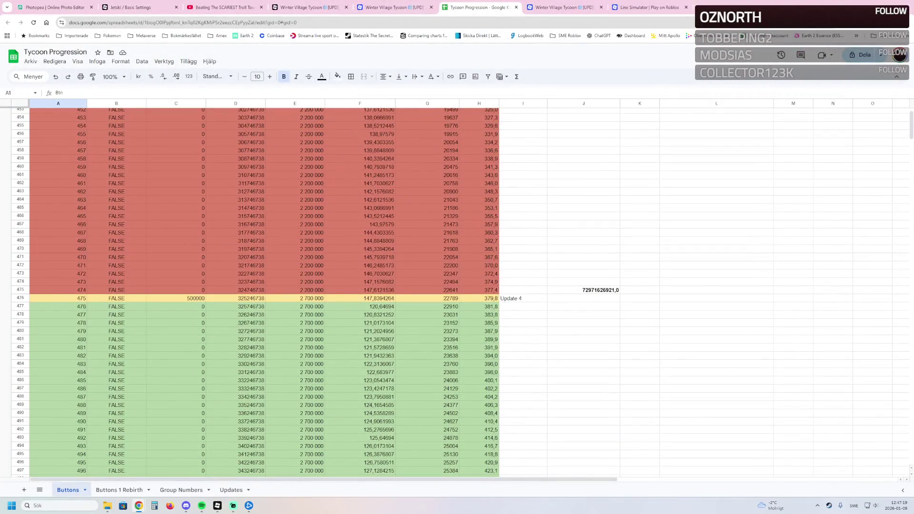
Inspect A476 in the Update 4 row and H585's =sum(G585/60) formula, then return to the playtest.
{"action": "left_click", "coordinate": [58, 298]}
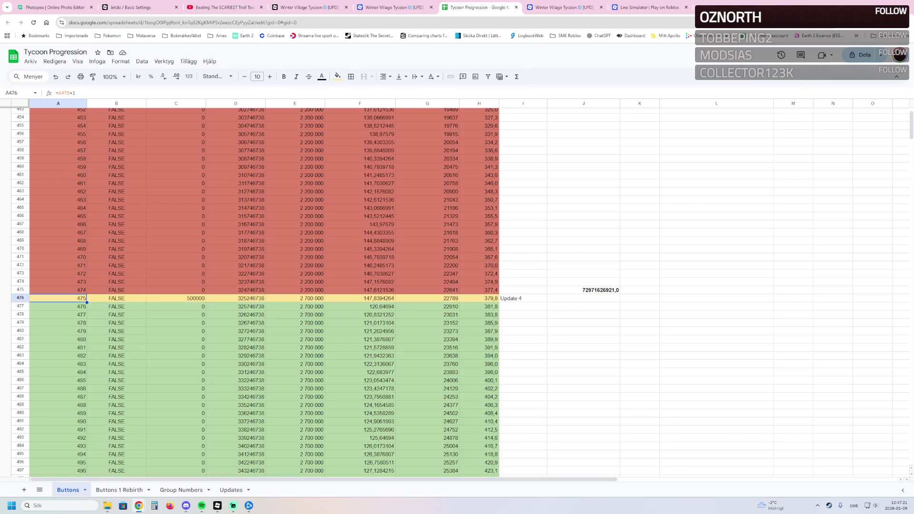
{"action": "scroll", "coordinate": [457, 292], "scroll_direction": "down", "scroll_amount": 16}
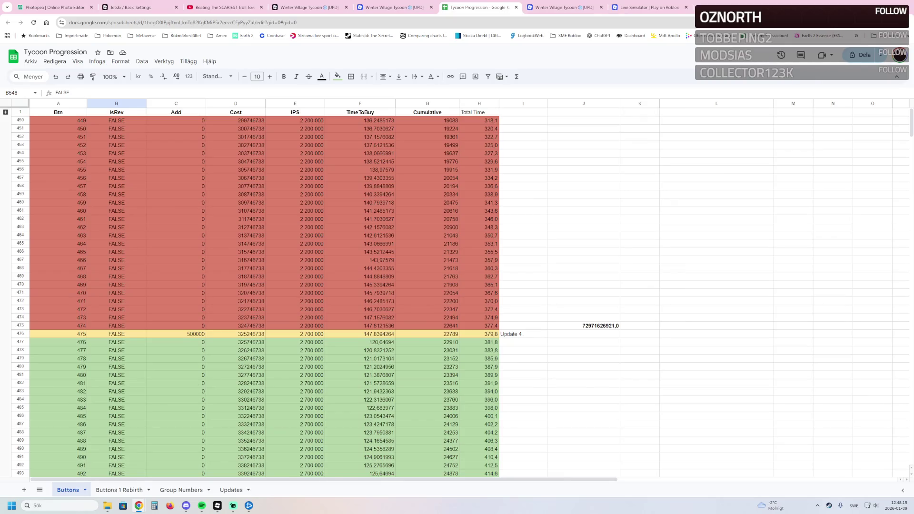
{"action": "scroll", "coordinate": [267, 293], "scroll_direction": "down", "scroll_amount": 20}
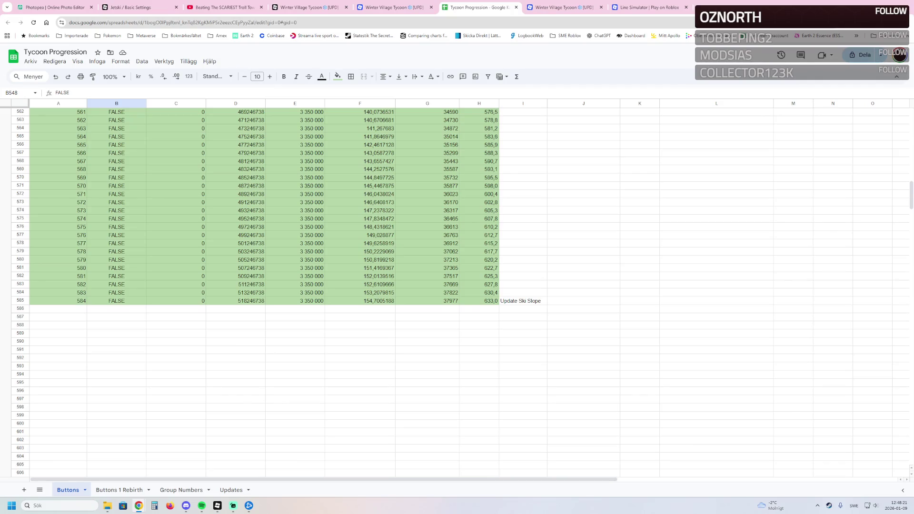
{"action": "left_click", "coordinate": [478, 300]}
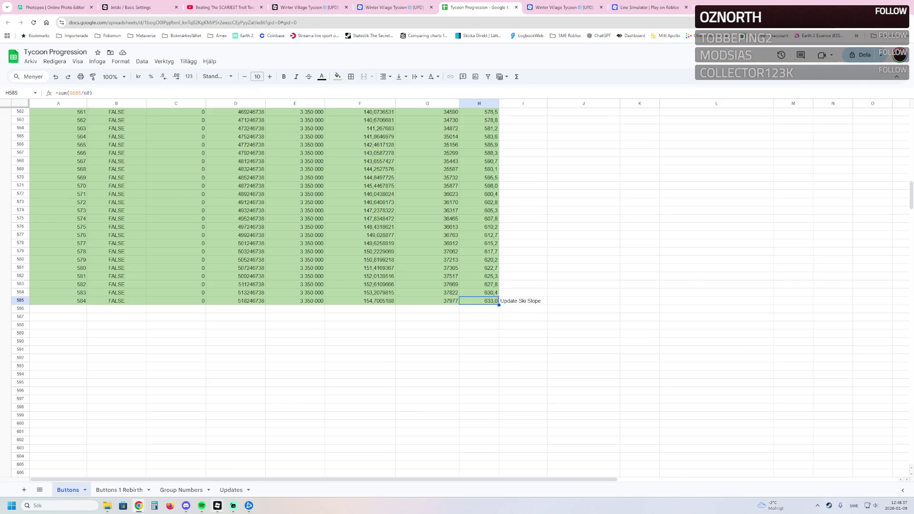
{"action": "mouse_move", "coordinate": [217, 505]}
{"action": "left_click", "coordinate": [243, 471]}
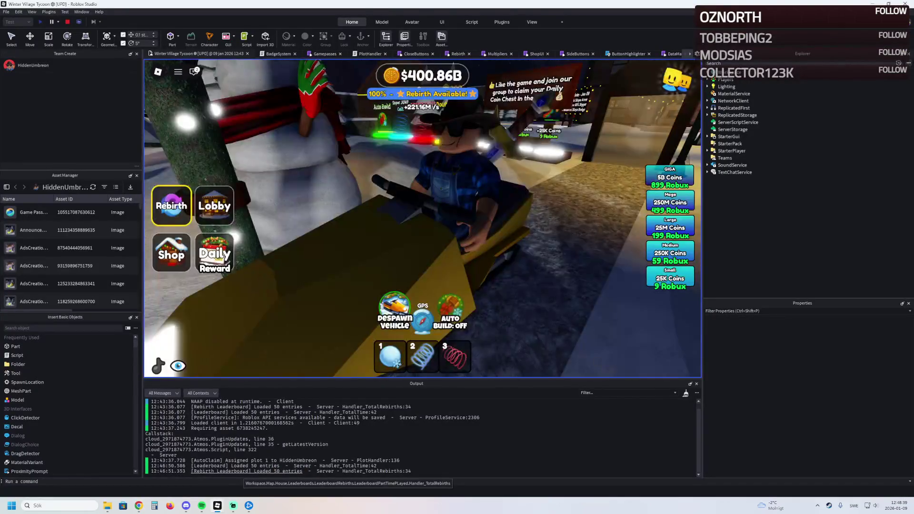
Open the tycoon's Rebirth window, look it over, and close it.
{"action": "left_click", "coordinate": [171, 208]}
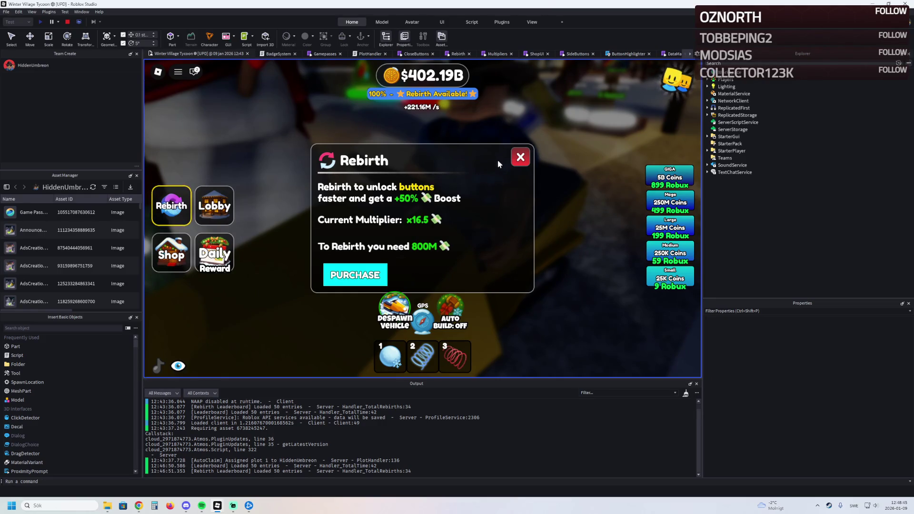
{"action": "left_click", "coordinate": [521, 157]}
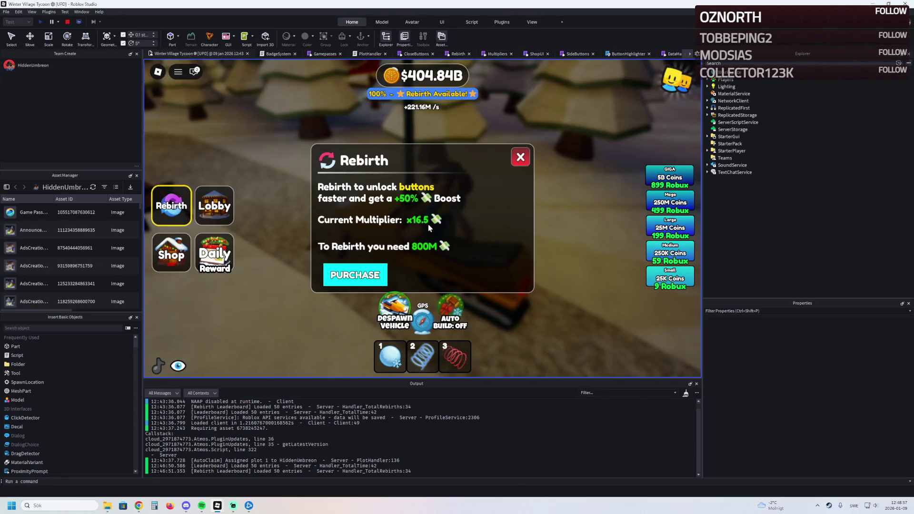
{"action": "left_click", "coordinate": [528, 157]}
Scroll through the Shop window's list, close it, and stop the playtest.
{"action": "left_click", "coordinate": [169, 263]}
{"action": "scroll", "coordinate": [408, 230], "scroll_direction": "down", "scroll_amount": 5}
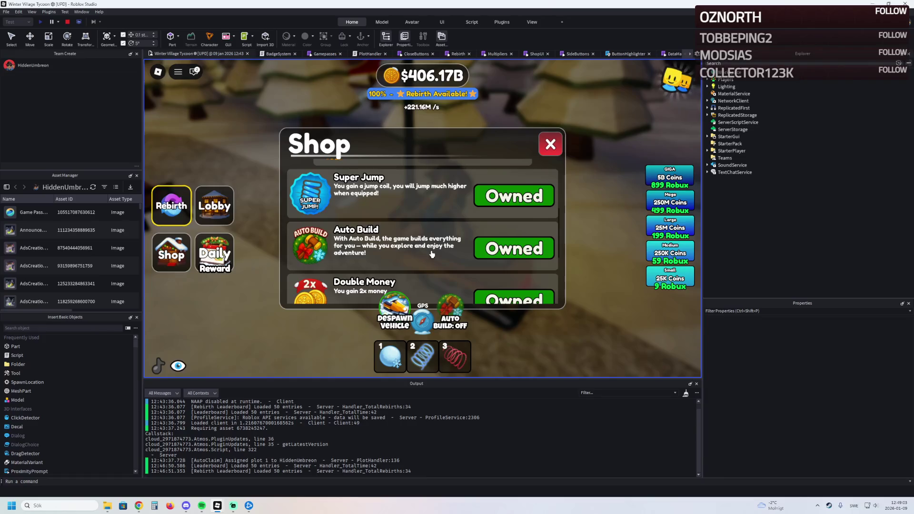
{"action": "scroll", "coordinate": [432, 254], "scroll_direction": "down", "scroll_amount": 3}
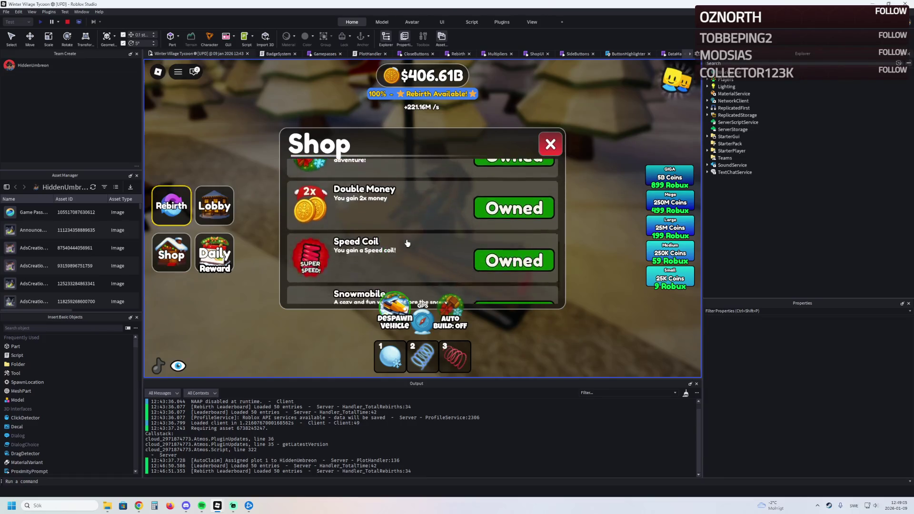
{"action": "left_click", "coordinate": [550, 144]}
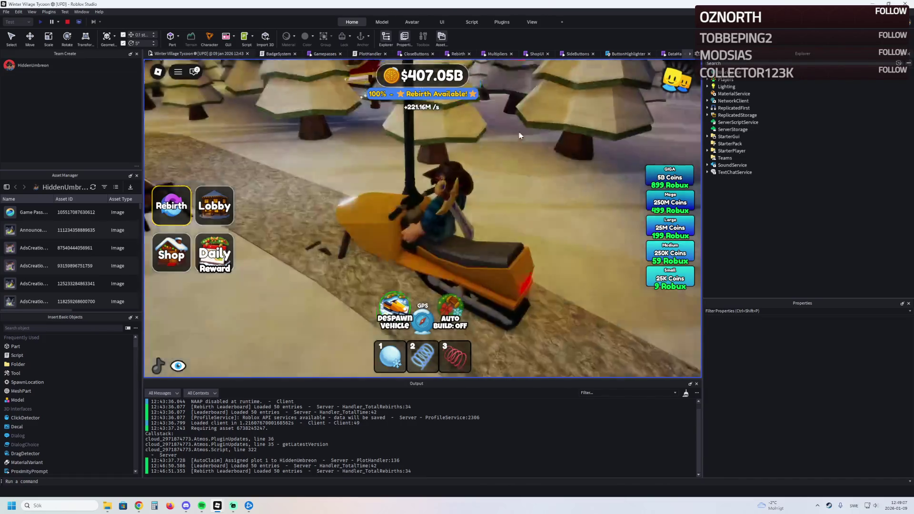
{"action": "key", "text": "shift+F5"}
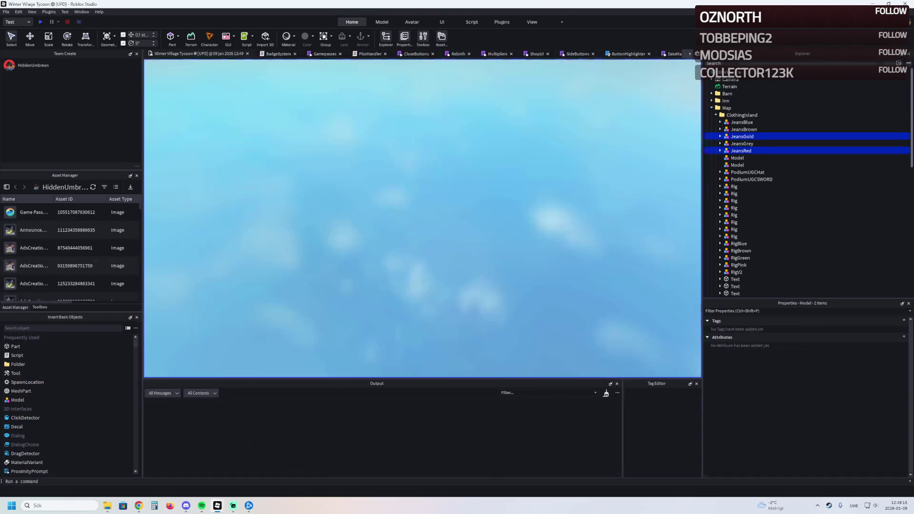
Launch a new Play session of Winter Village Tycoon and let it load.
{"action": "key", "text": "F5"}
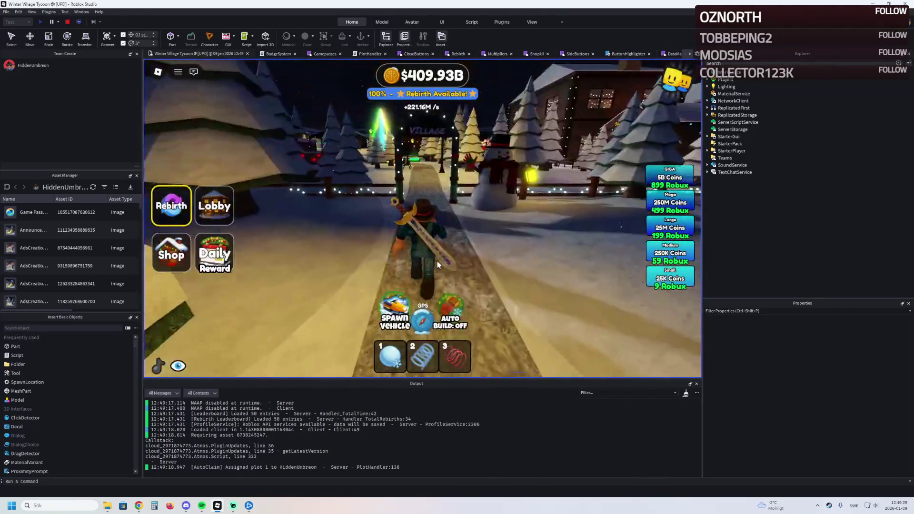
Spawn a snowmobile and drive it through the village and green-lit corridor into the snowy trees.
{"action": "left_click", "coordinate": [394, 314]}
{"action": "key", "text": "w"}
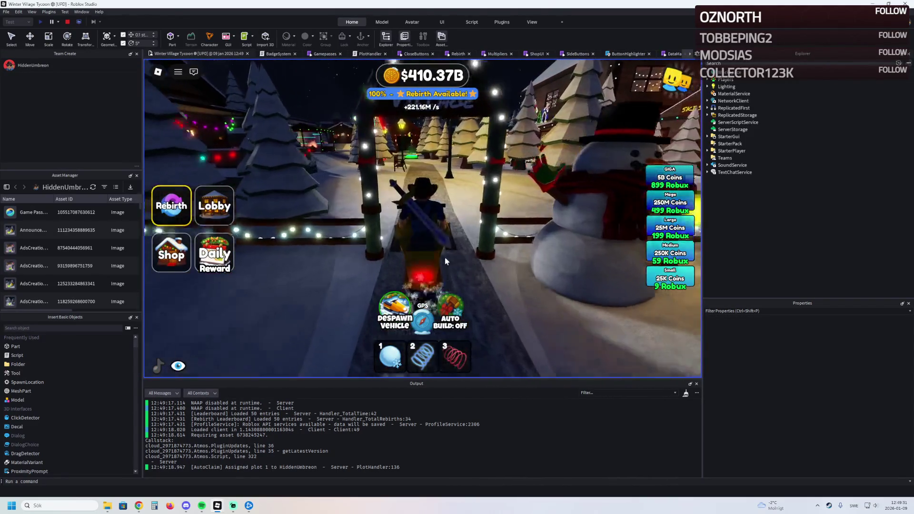
{"action": "key", "text": "w"}
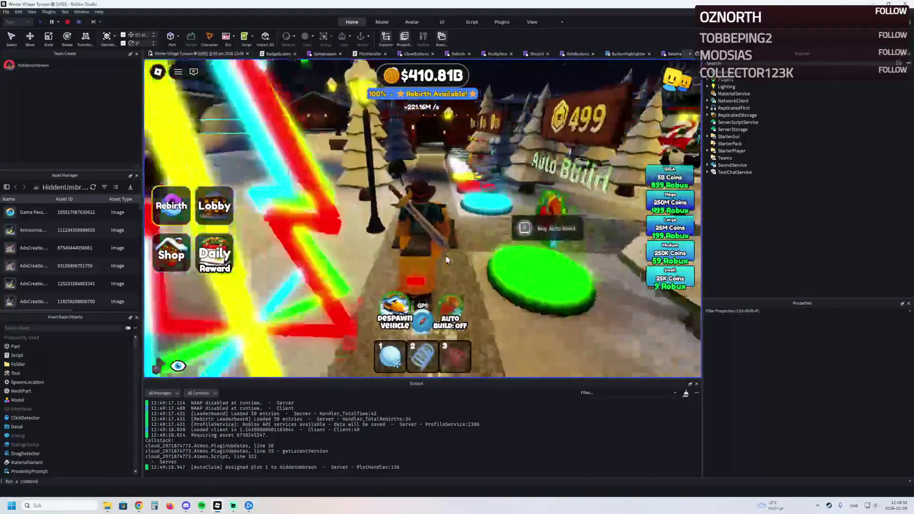
{"action": "key", "text": "w"}
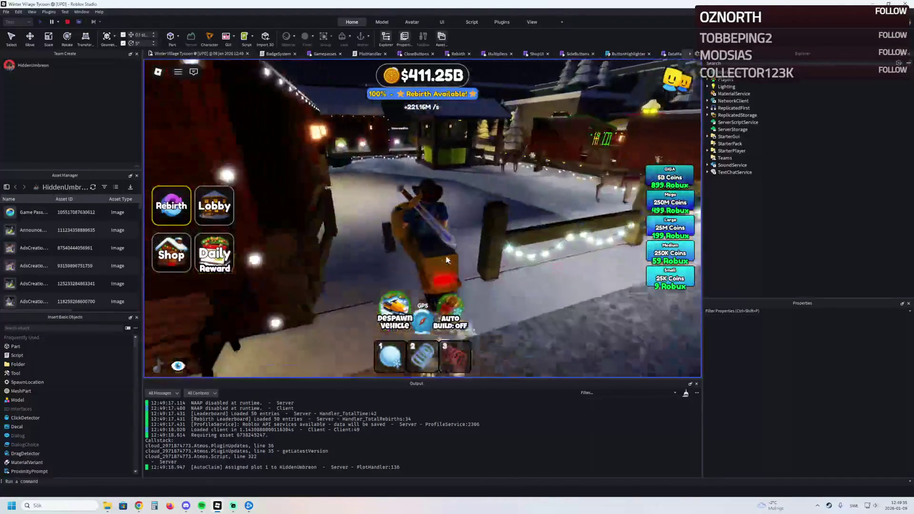
{"action": "key", "text": "w"}
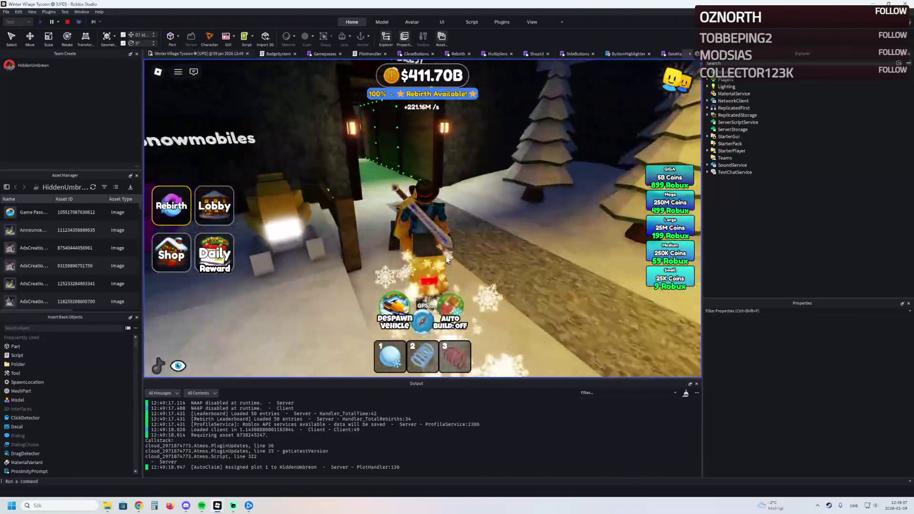
{"action": "key", "text": "w"}
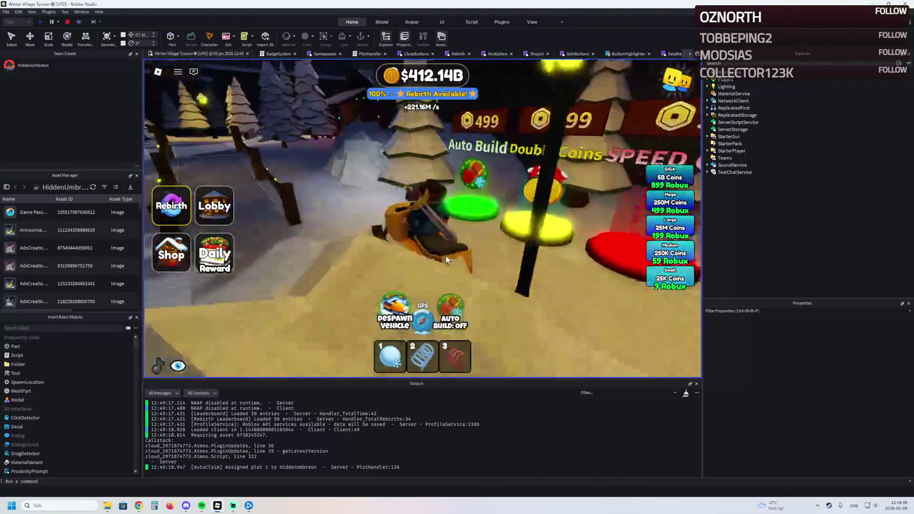
{"action": "key", "text": "w"}
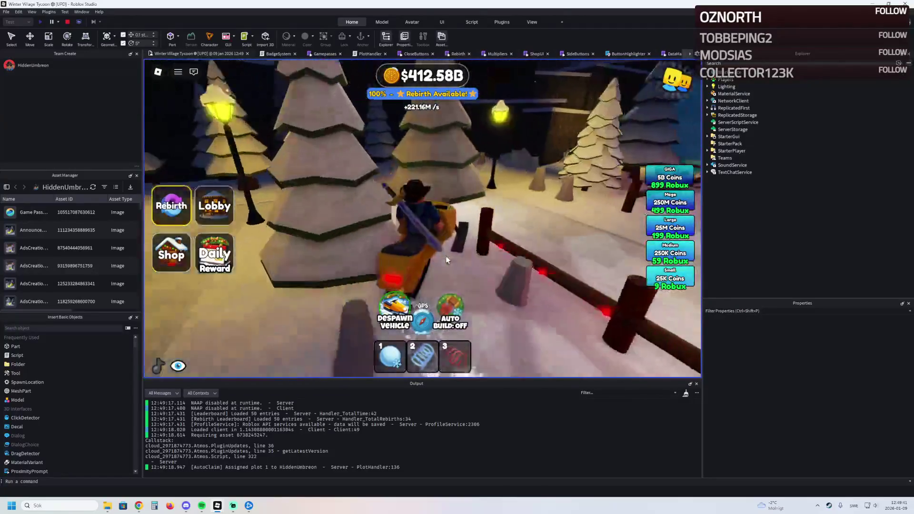
Ride through the wooden tunnels to the shop pads, dismount, and hide the game HUD.
{"action": "key", "text": "w"}
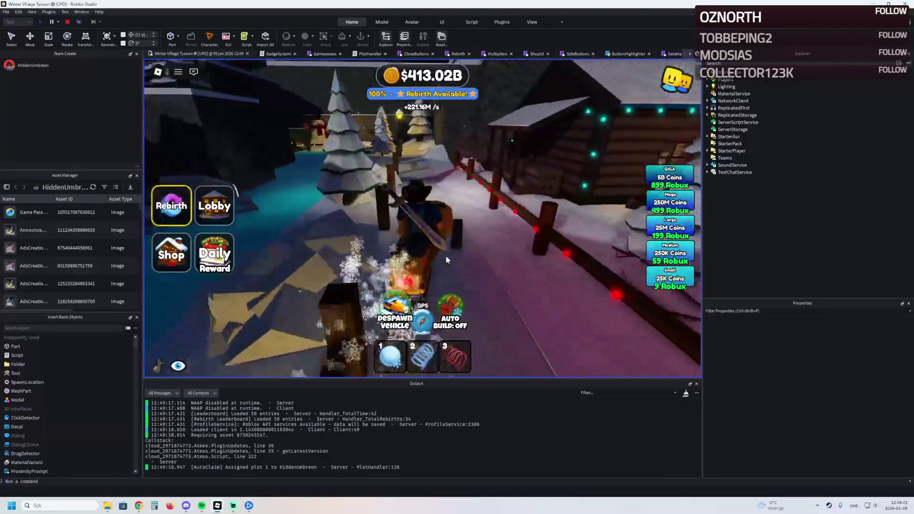
{"action": "key", "text": "w"}
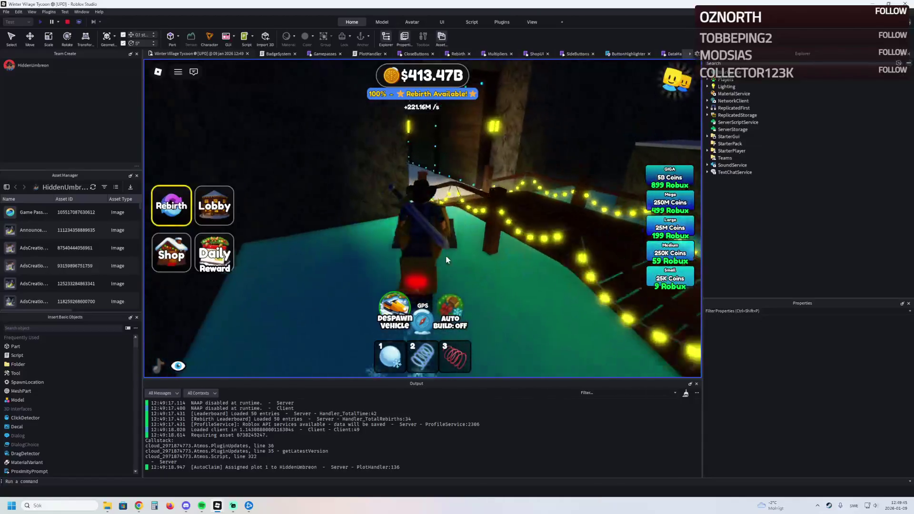
{"action": "key", "text": "w"}
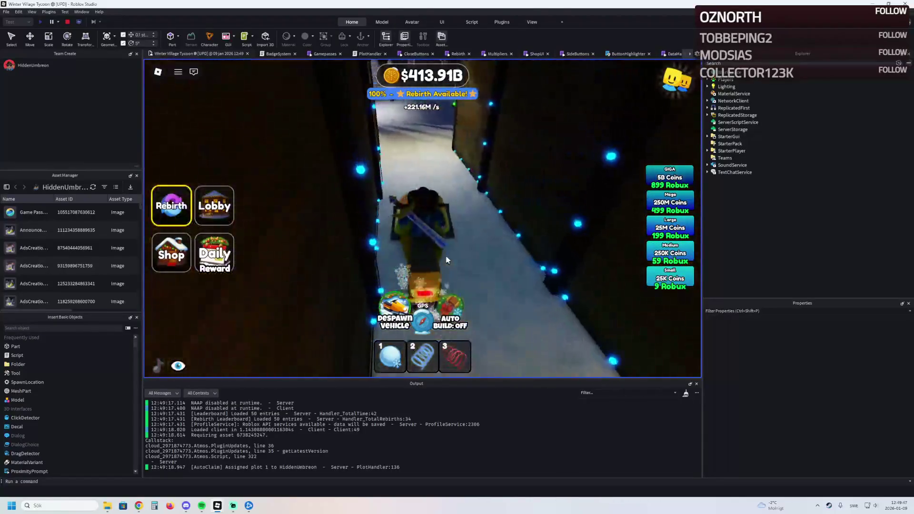
{"action": "key", "text": "w"}
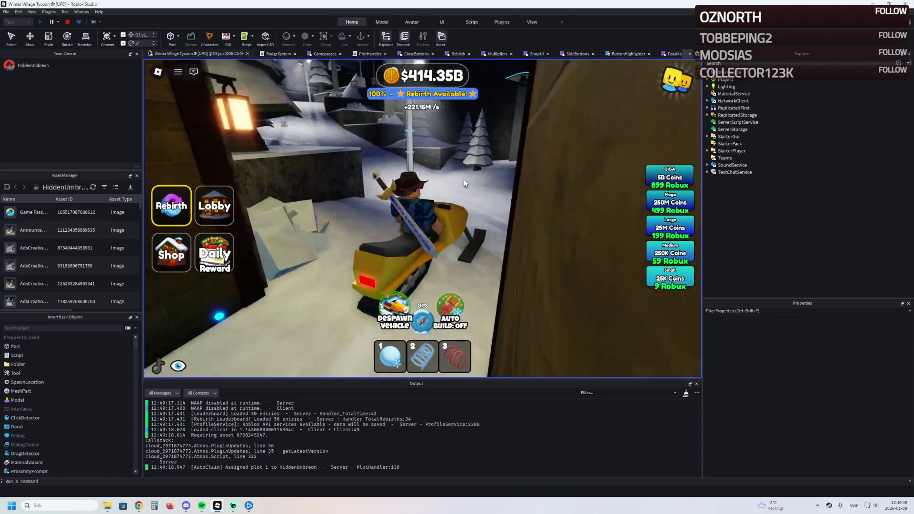
{"action": "key", "text": "w"}
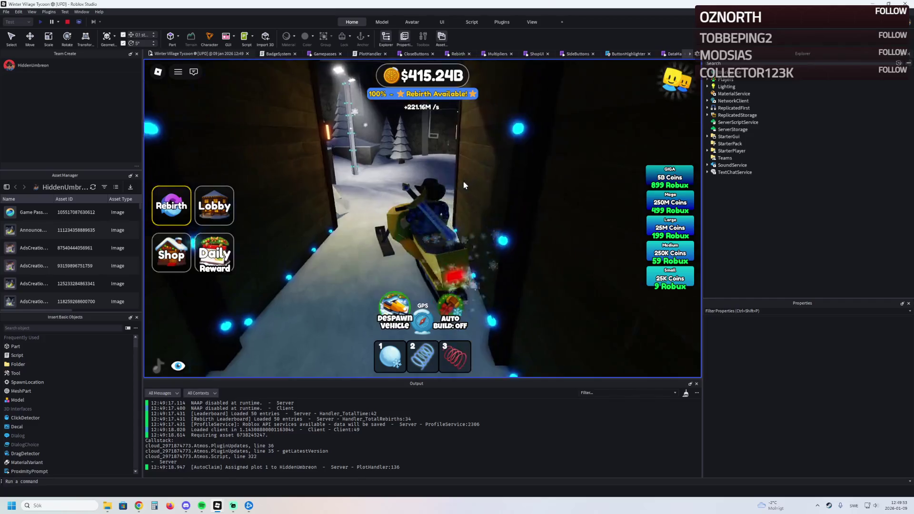
{"action": "key", "text": "space"}
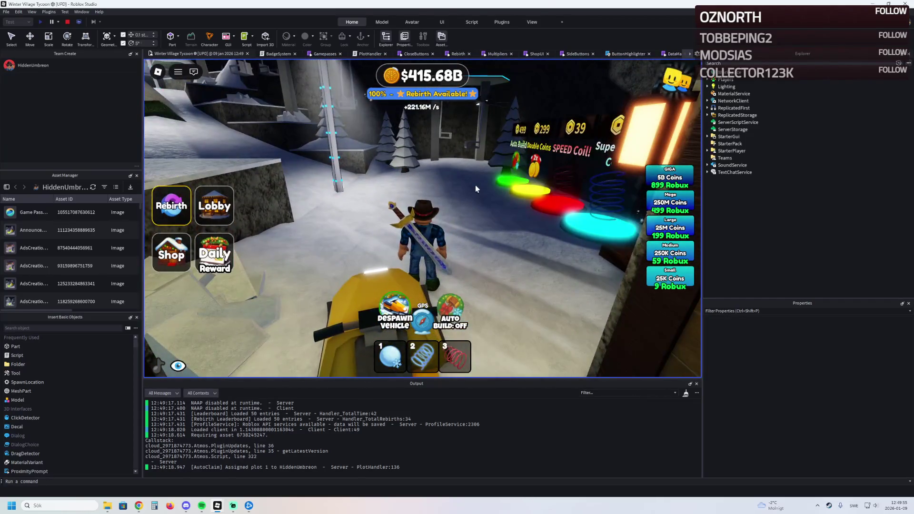
{"action": "left_click", "coordinate": [177, 366]}
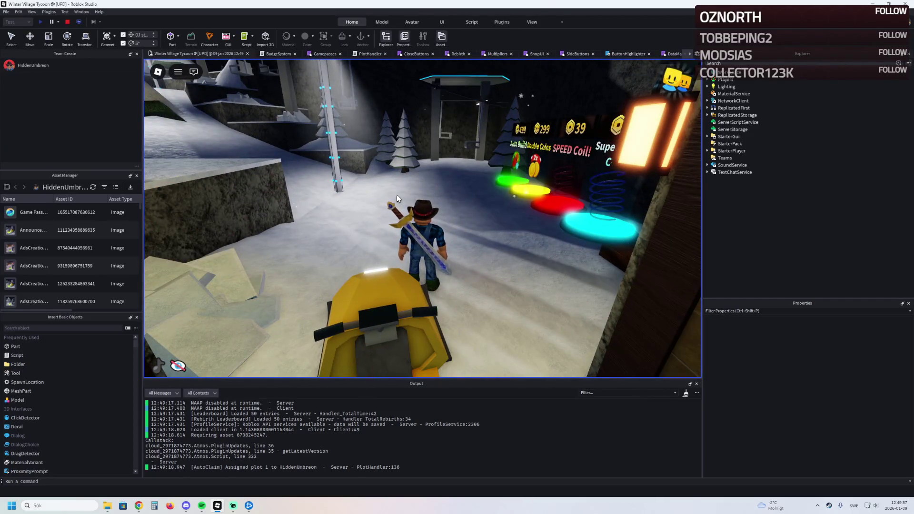
Run the character past the gate and up the left-hand snowy path to the lift station.
{"action": "key", "text": "w"}
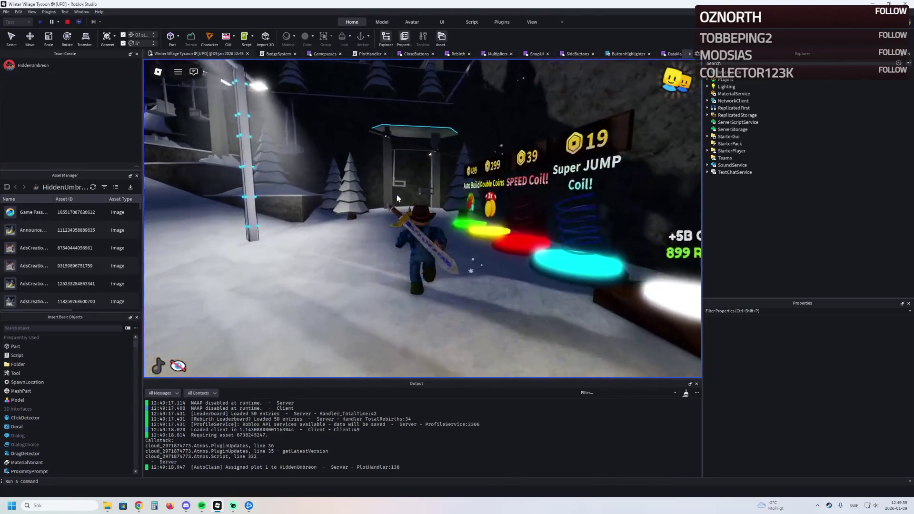
{"action": "key", "text": "a"}
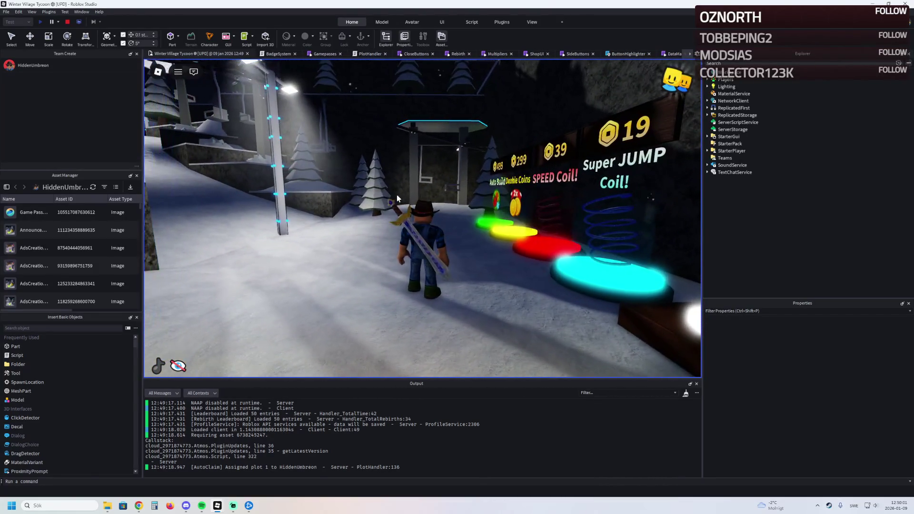
{"action": "key", "text": "a"}
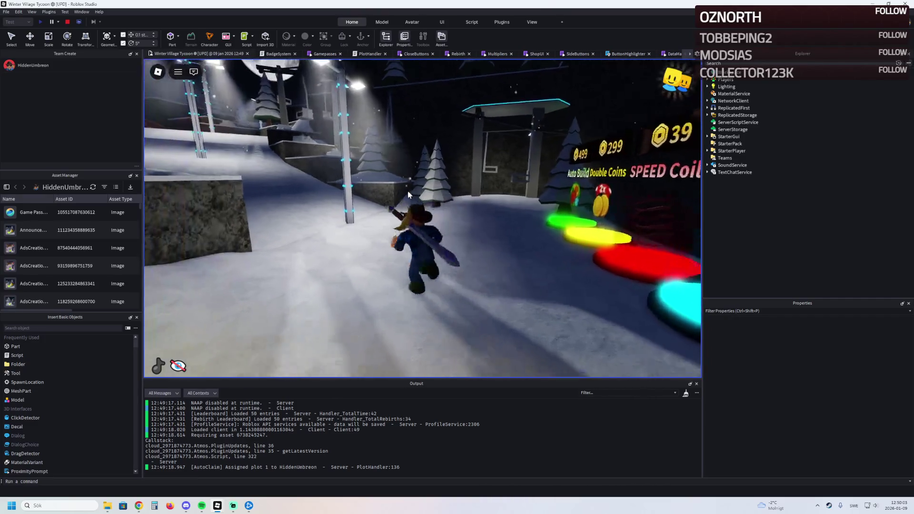
{"action": "key", "text": "a"}
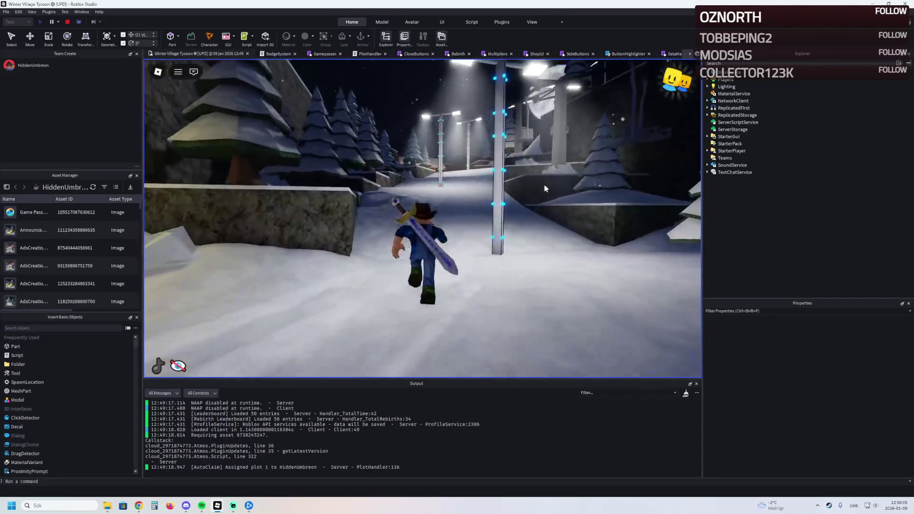
{"action": "key", "text": "w"}
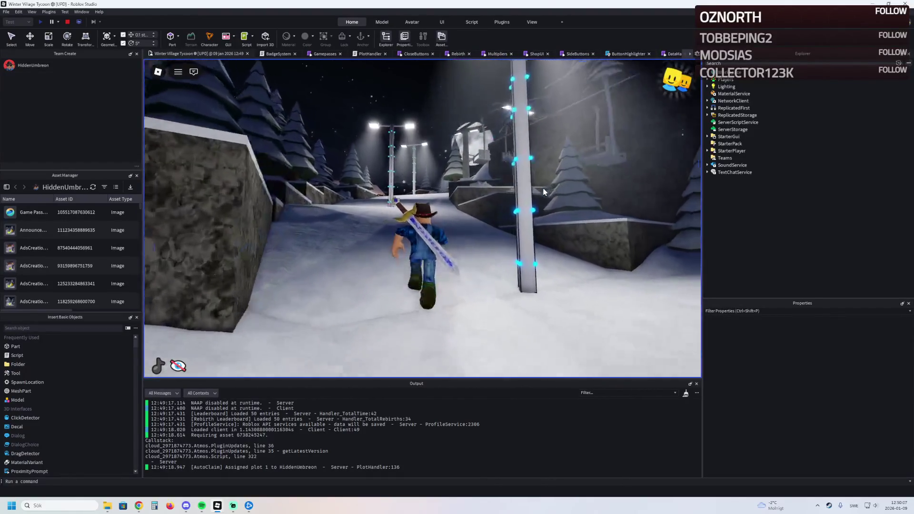
{"action": "key", "text": "a"}
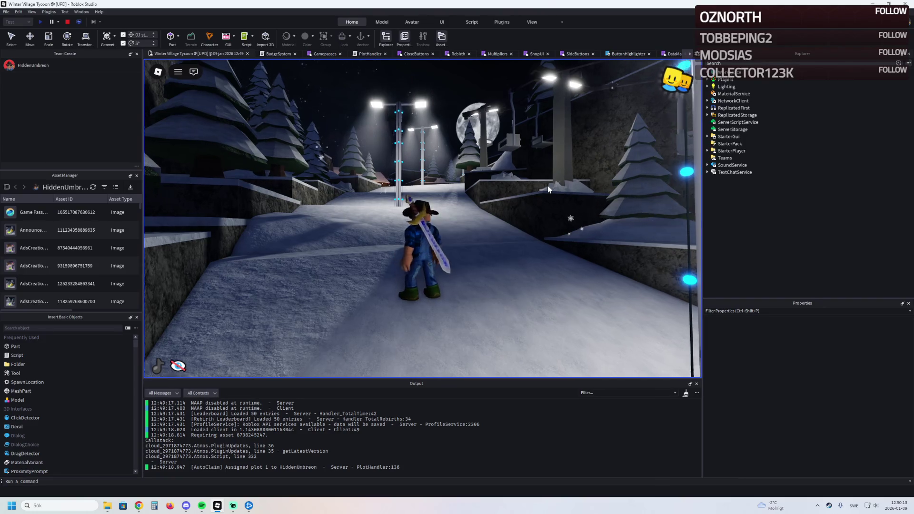
Run across the snow and circle the log cabin with the parked cars.
{"action": "key", "text": "w"}
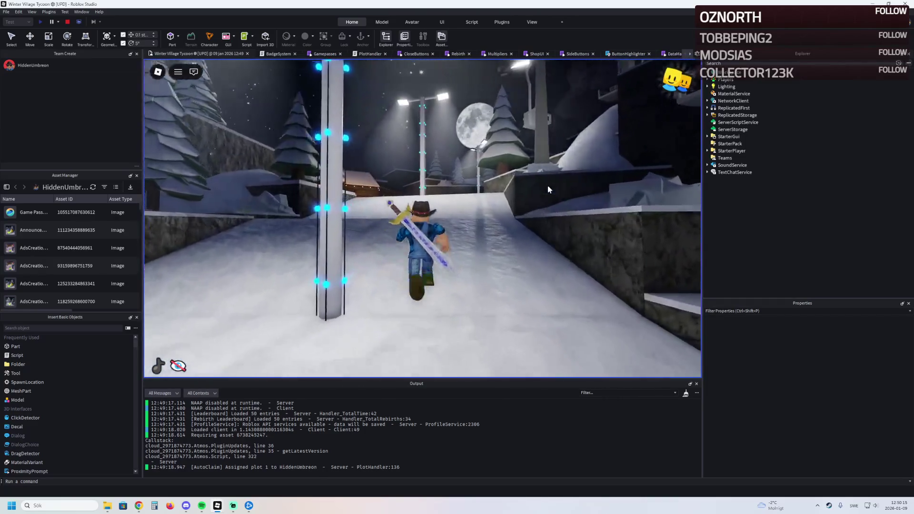
{"action": "key", "text": "a"}
{"action": "key", "text": "w"}
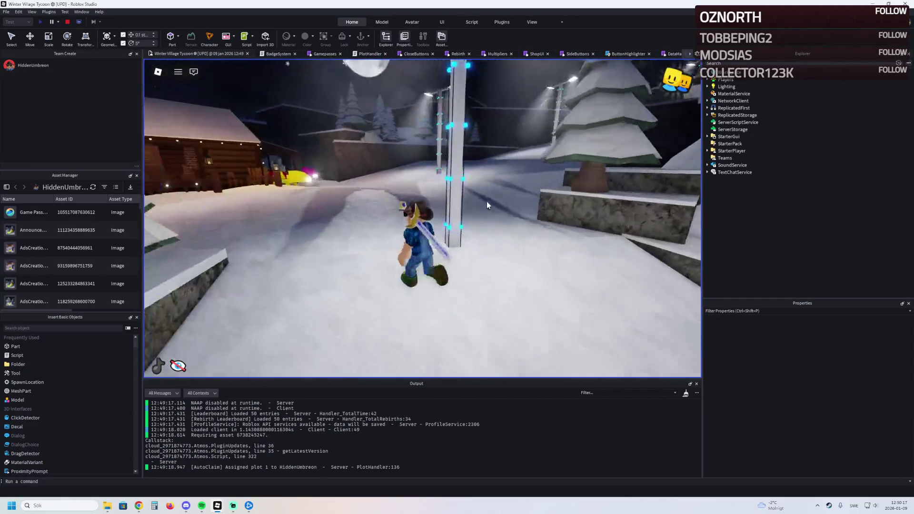
{"action": "key", "text": "a"}
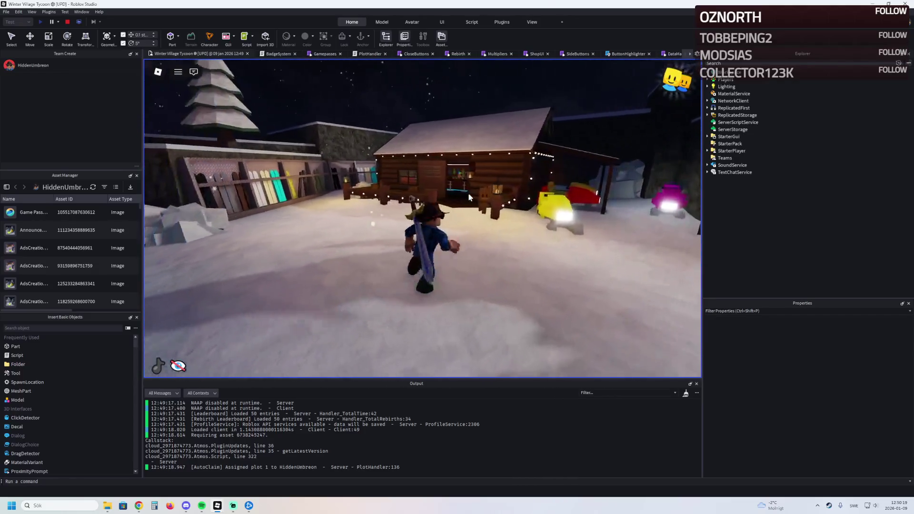
{"action": "key", "text": "w"}
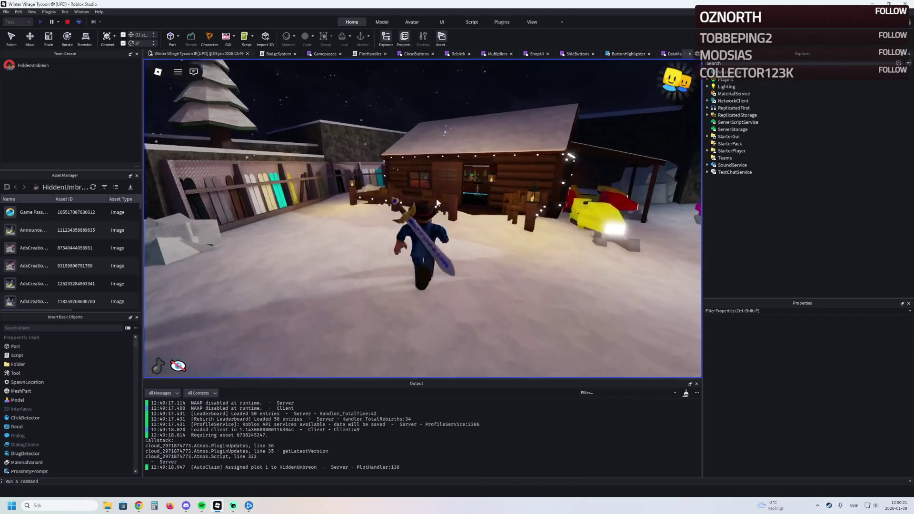
{"action": "key", "text": "a"}
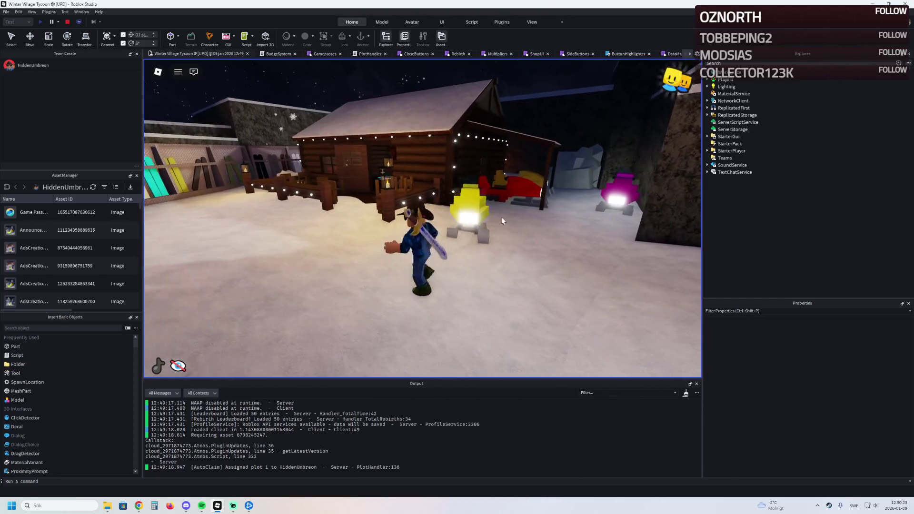
{"action": "key", "text": "w"}
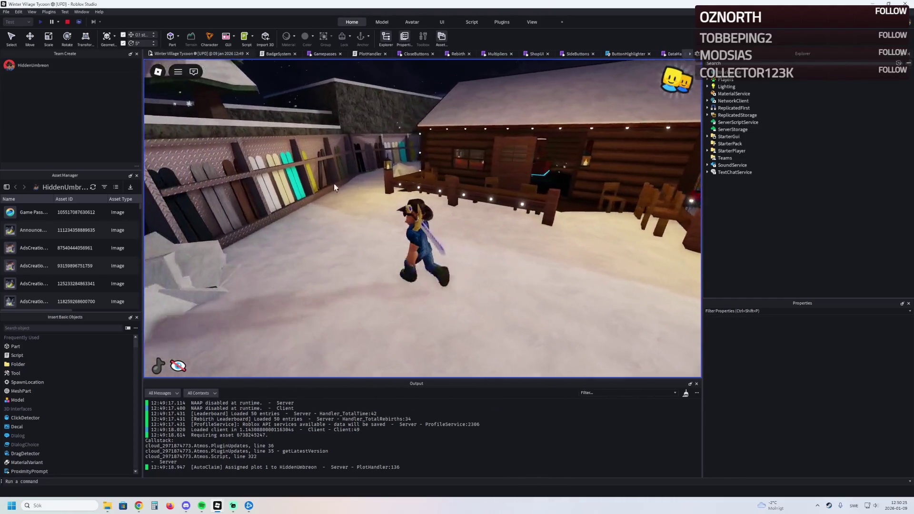
{"action": "key", "text": "d"}
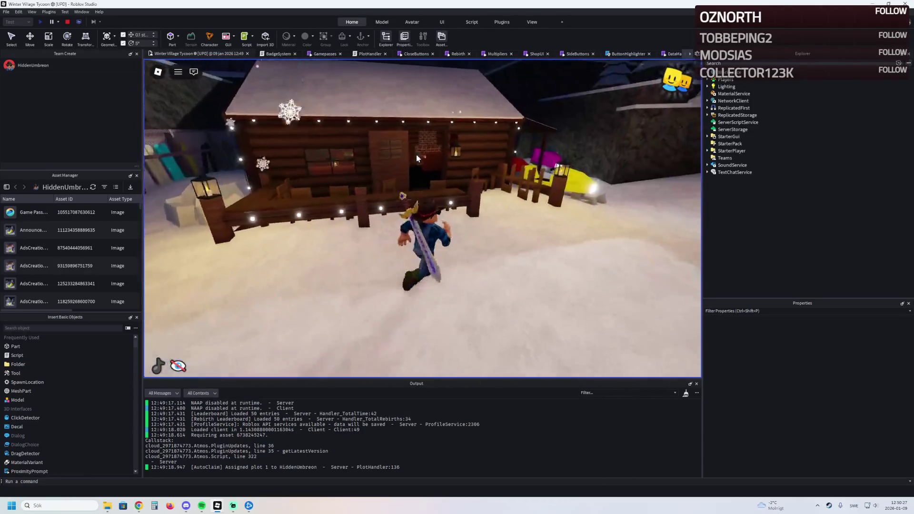
Follow the path past the lamp post to the train and Winter development sign.
{"action": "key", "text": "w"}
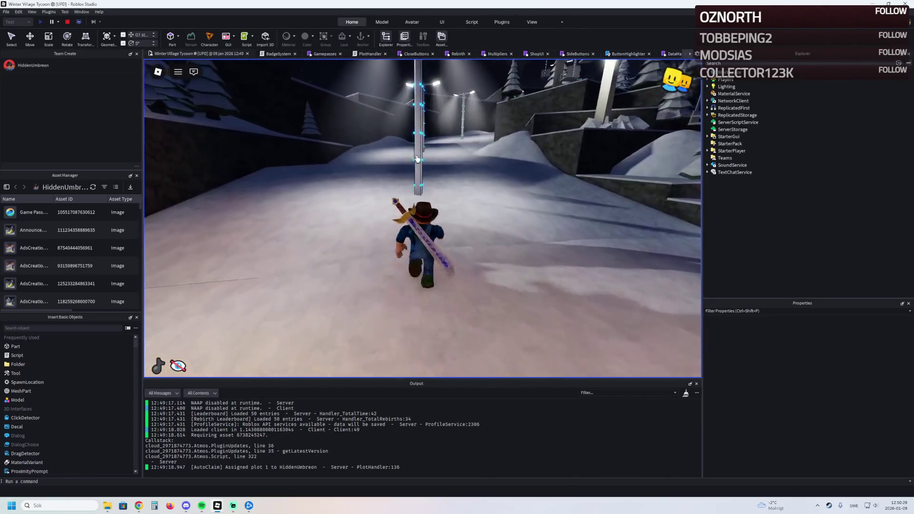
{"action": "key", "text": "w"}
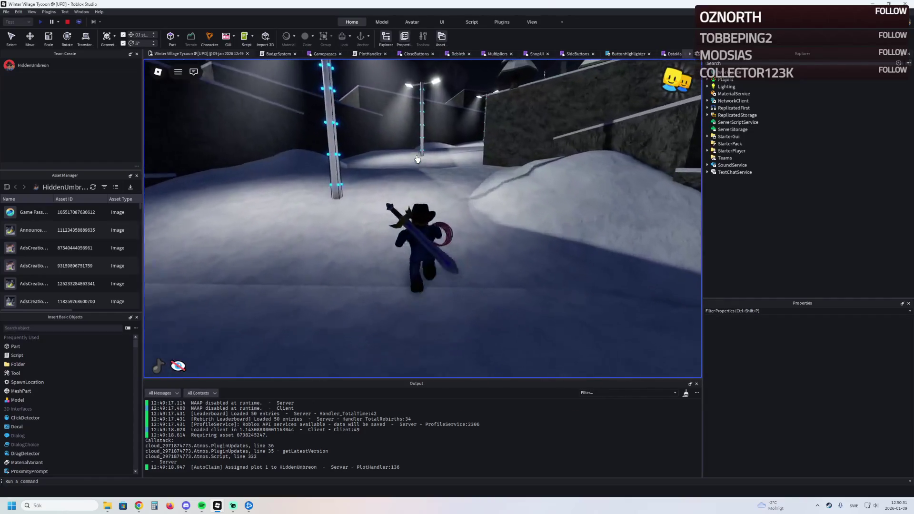
{"action": "key", "text": "w"}
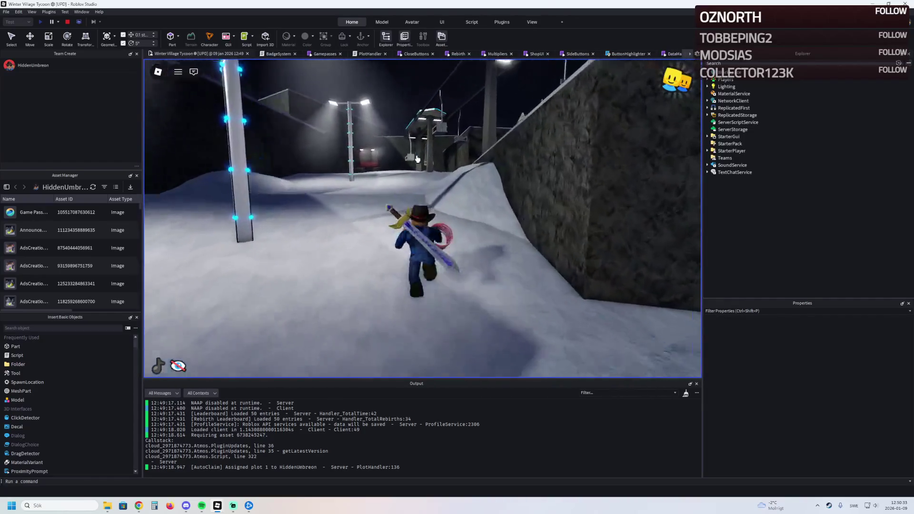
{"action": "key", "text": "w"}
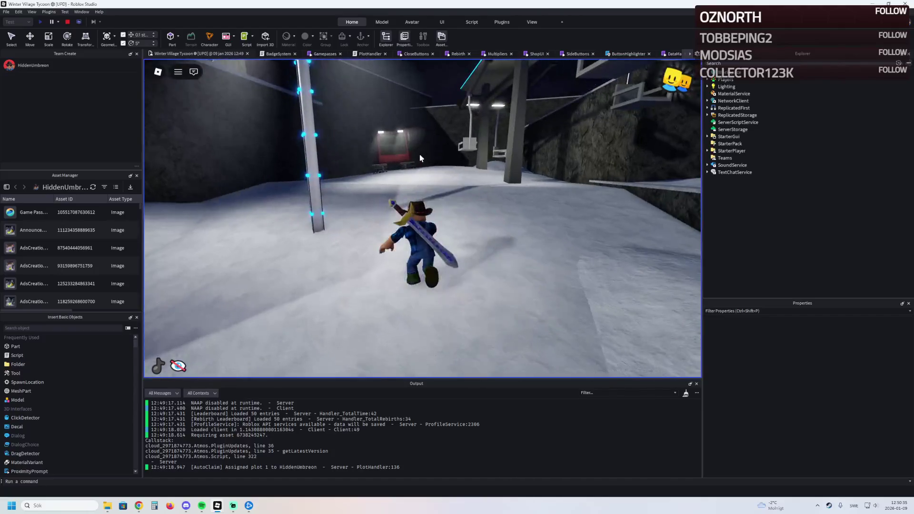
{"action": "key", "text": "w"}
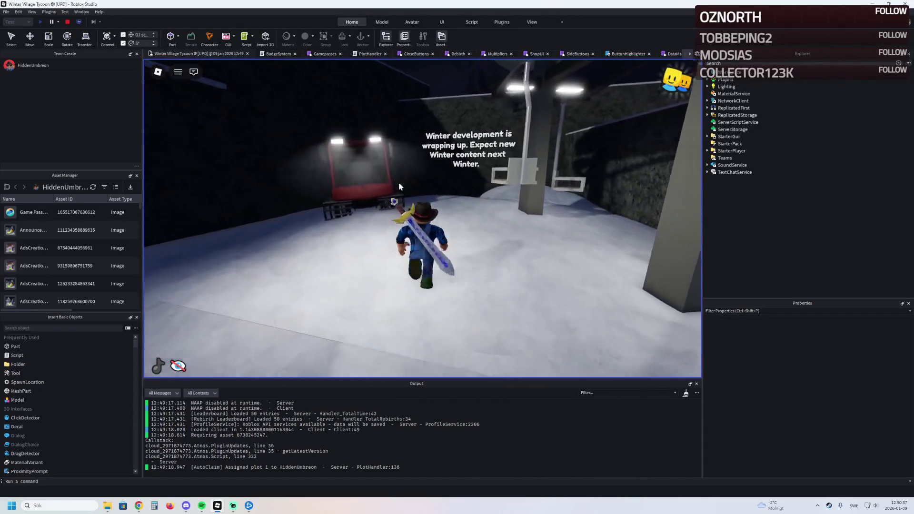
{"action": "key", "text": "w"}
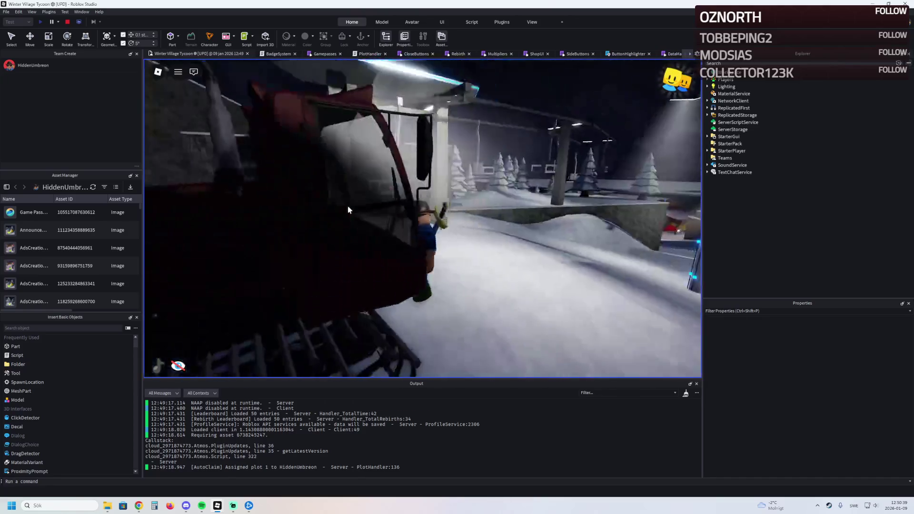
{"action": "key", "text": "w"}
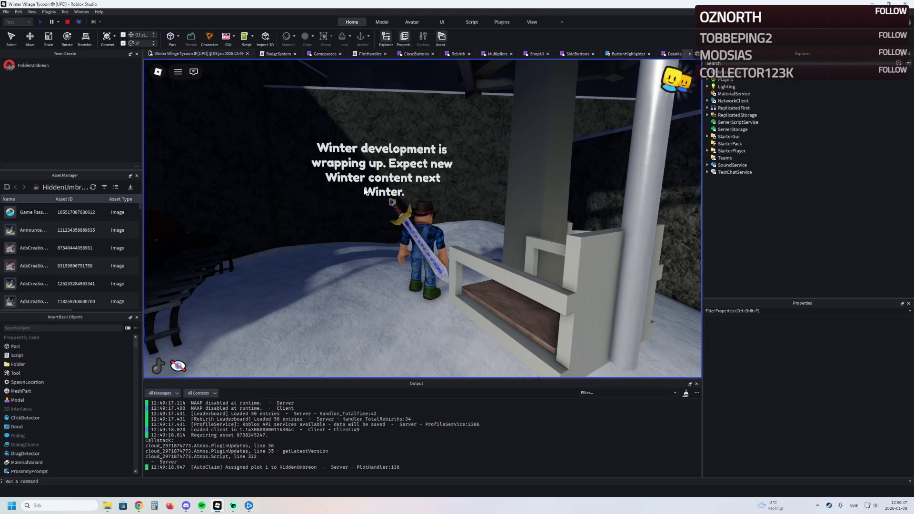
Run along the stone-wall ridge through the trees to the ledge overlooking the village.
{"action": "key", "text": "d"}
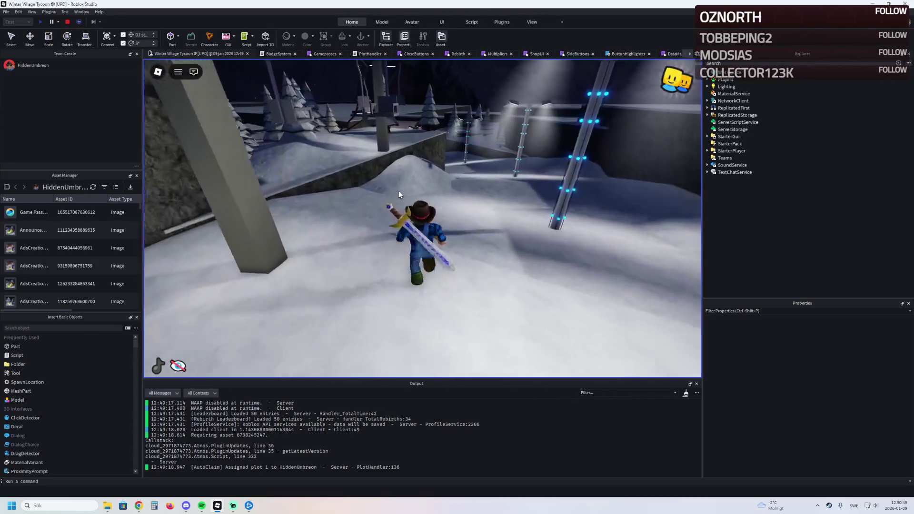
{"action": "key", "text": "w"}
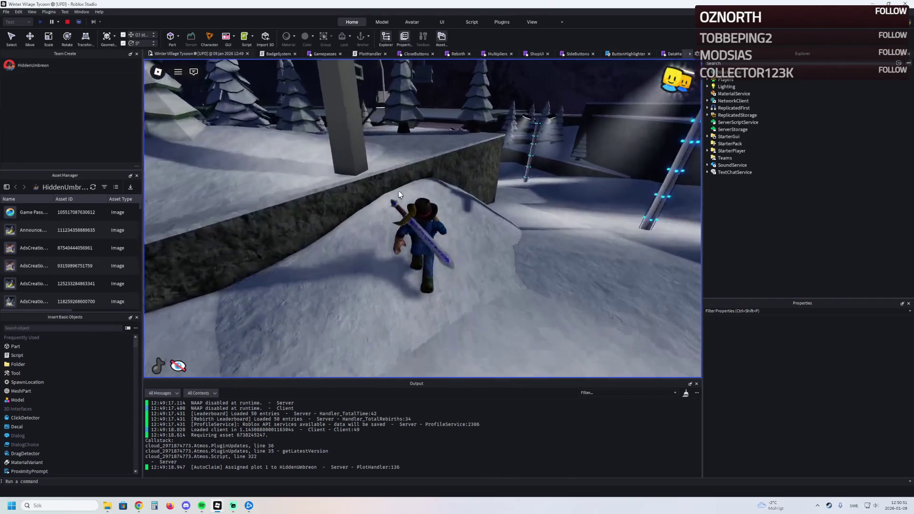
{"action": "key", "text": "w"}
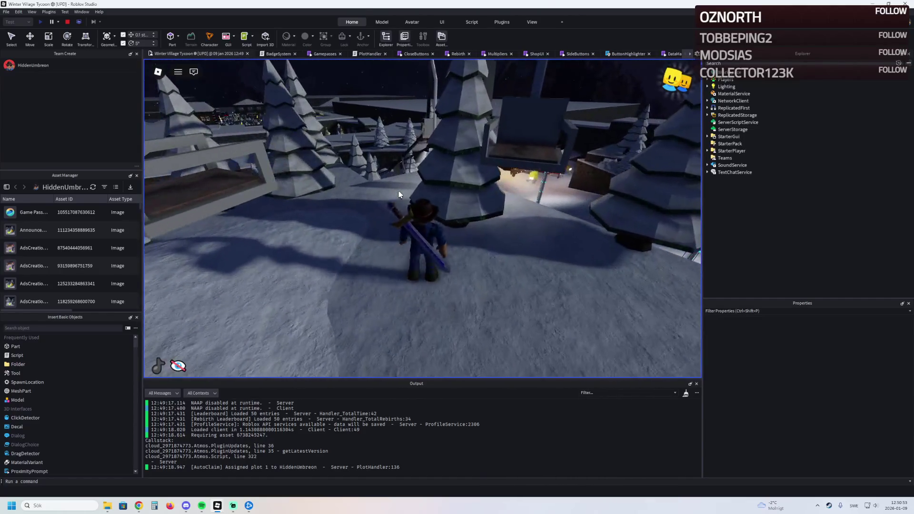
{"action": "key", "text": "w"}
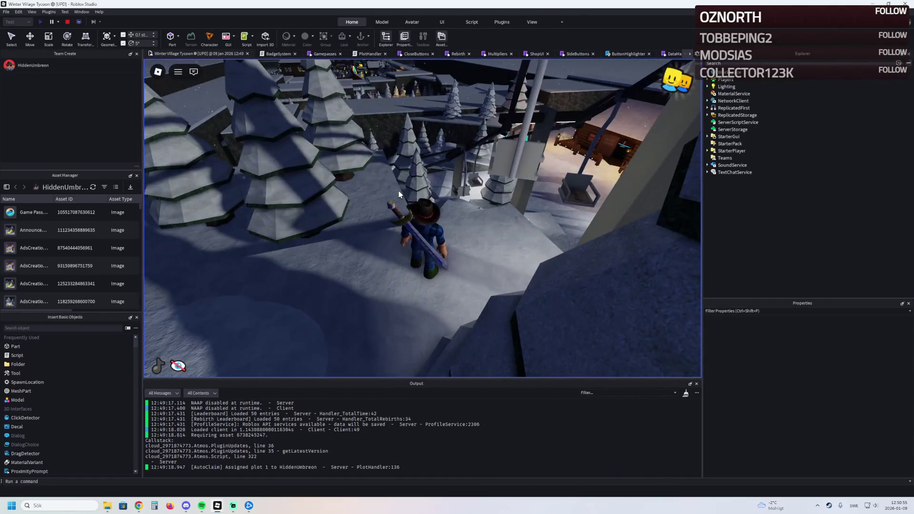
{"action": "key", "text": "Left"}
Walk past the trees and upgrade pads, then run through the tunnel into the village.
{"action": "key", "text": "w"}
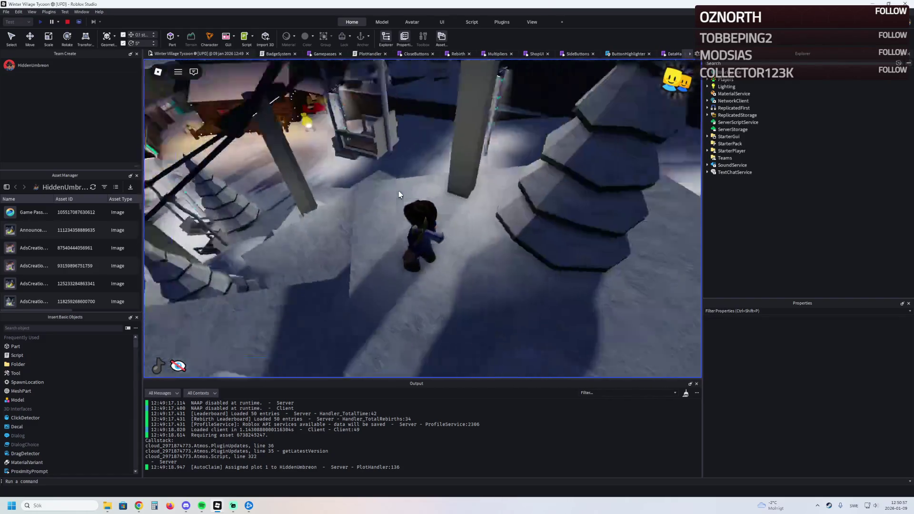
{"action": "key", "text": "w"}
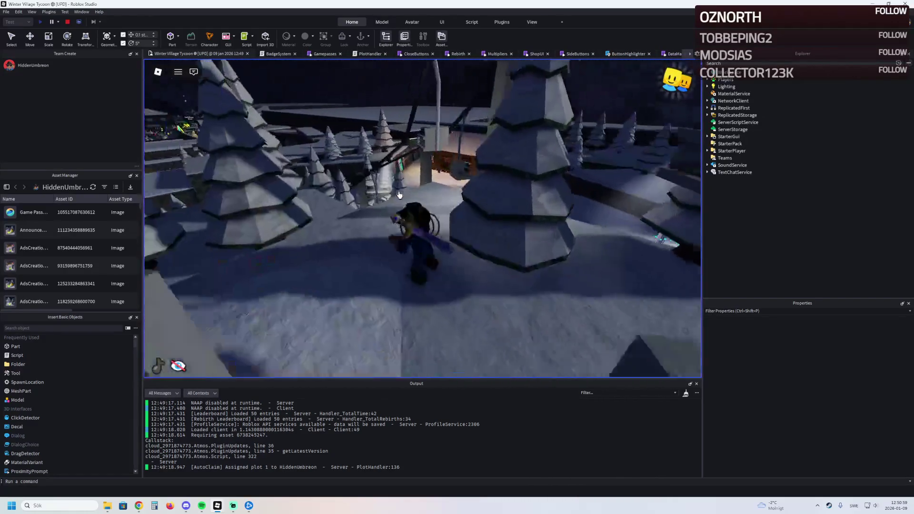
{"action": "key", "text": "w"}
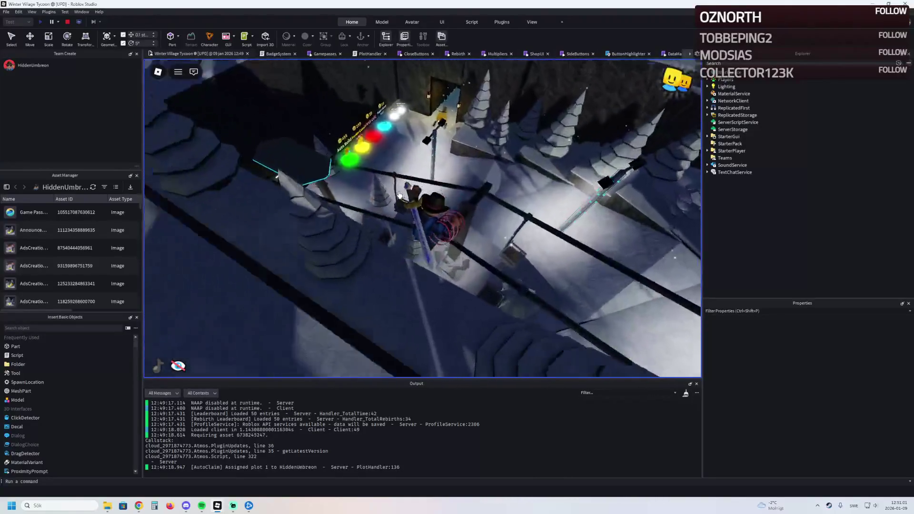
{"action": "key", "text": "w"}
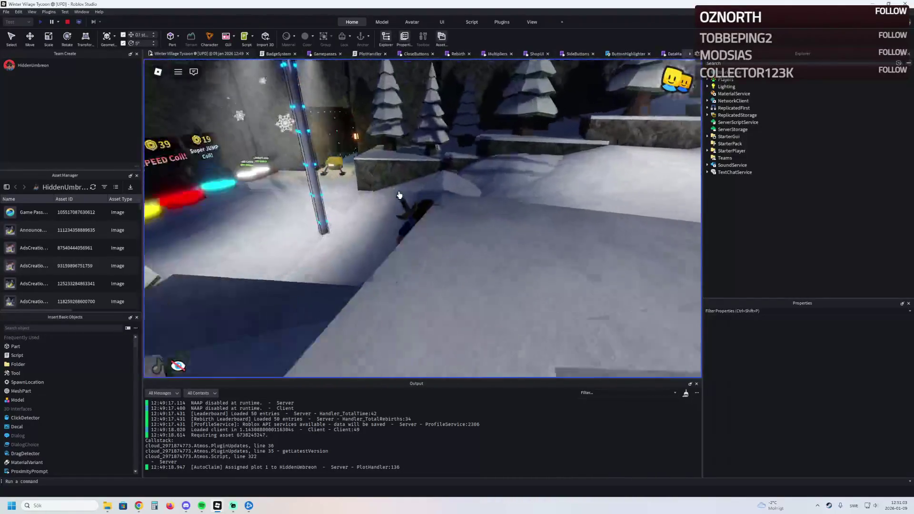
{"action": "key", "text": "w"}
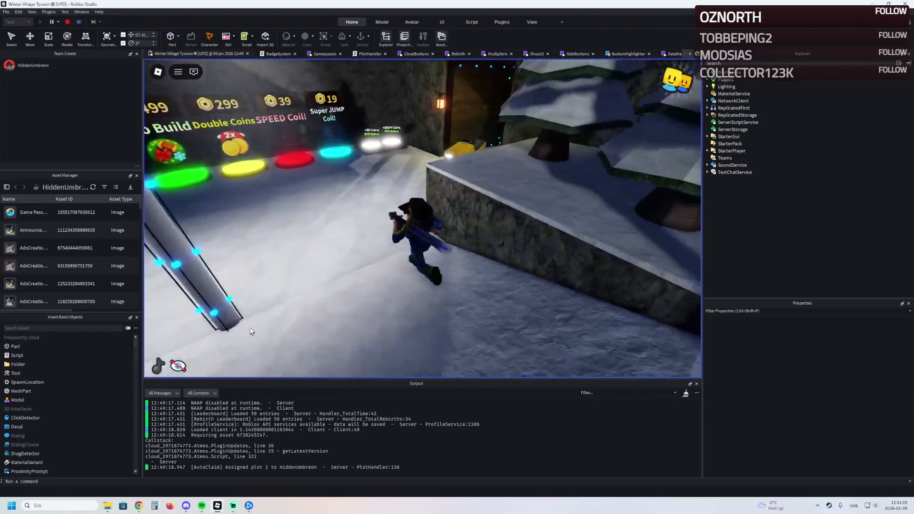
{"action": "key", "text": "w"}
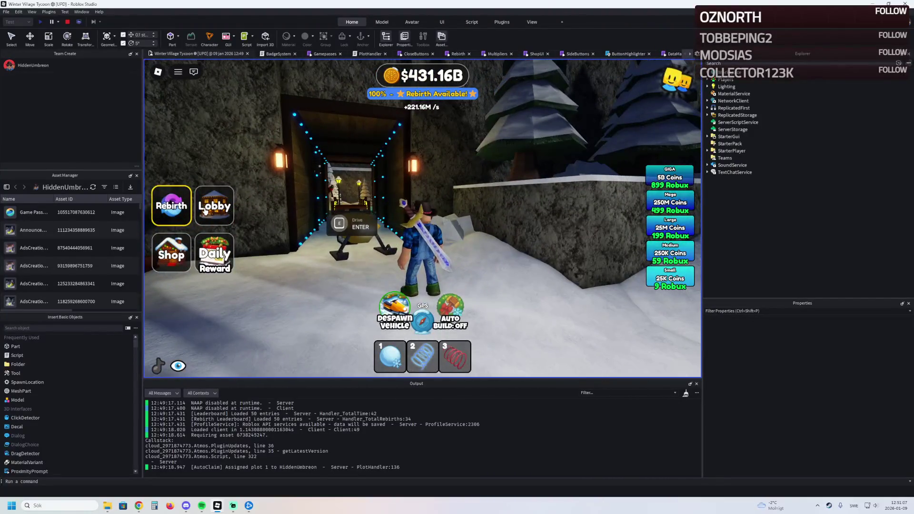
Claim the Day 5 daily reward of 100k coins, close the panel, and stop the playtest.
{"action": "left_click", "coordinate": [216, 257]}
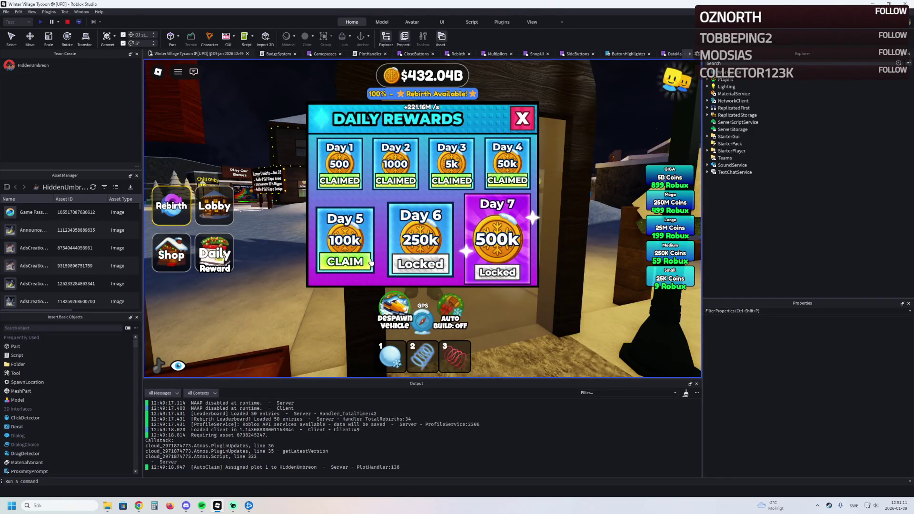
{"action": "left_click", "coordinate": [345, 267]}
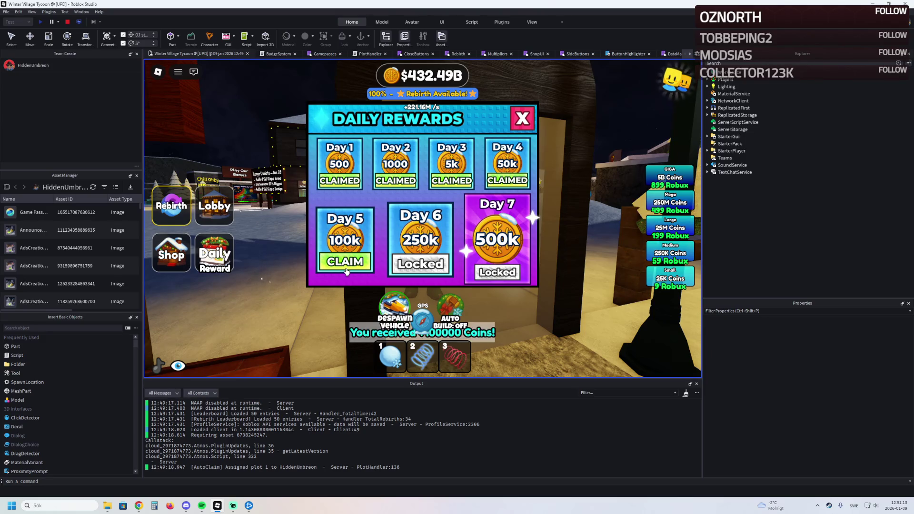
{"action": "left_click", "coordinate": [531, 120]}
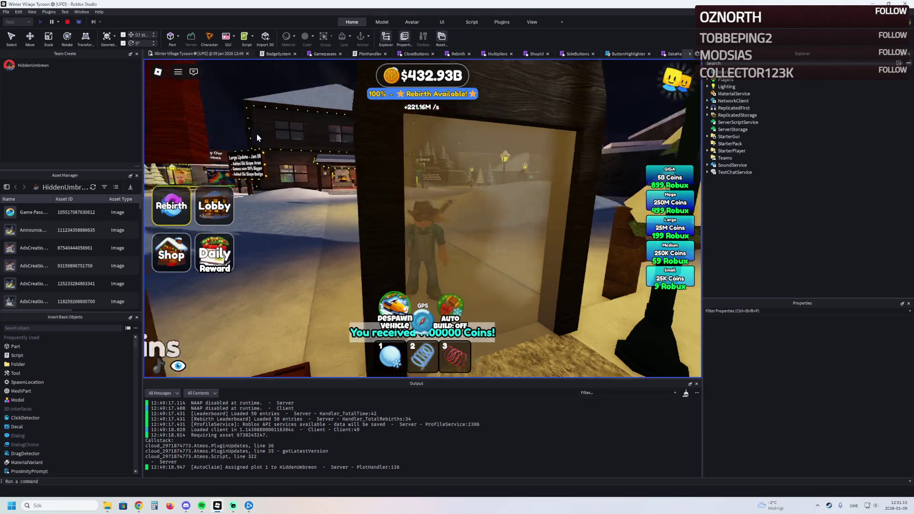
{"action": "key", "text": "w"}
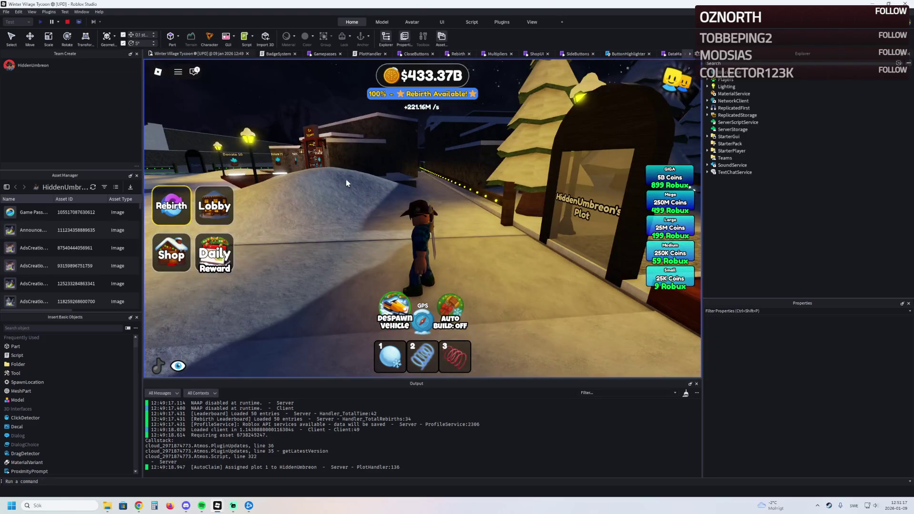
{"action": "key", "text": "shift+F5"}
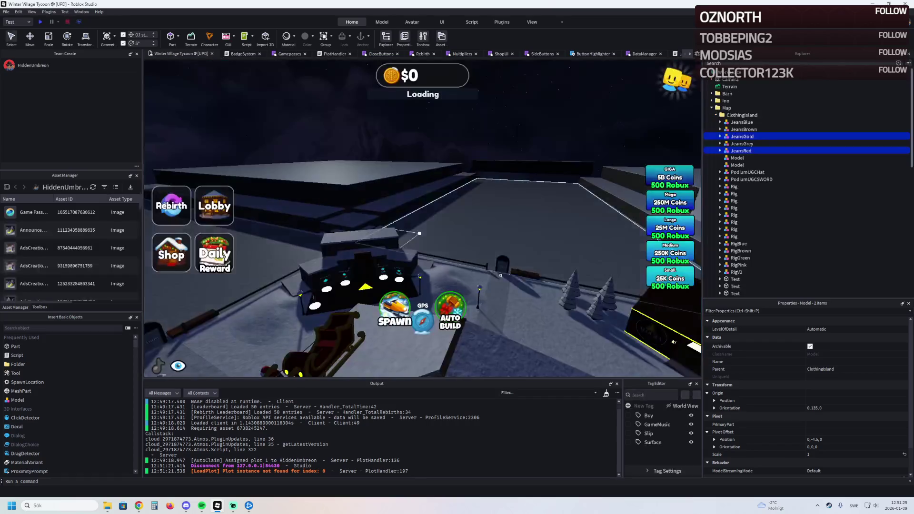
Frame the Avatar Clothing building, fly over to the central platform, then switch to the Tycoon Progression sheet.
{"action": "key", "text": "f"}
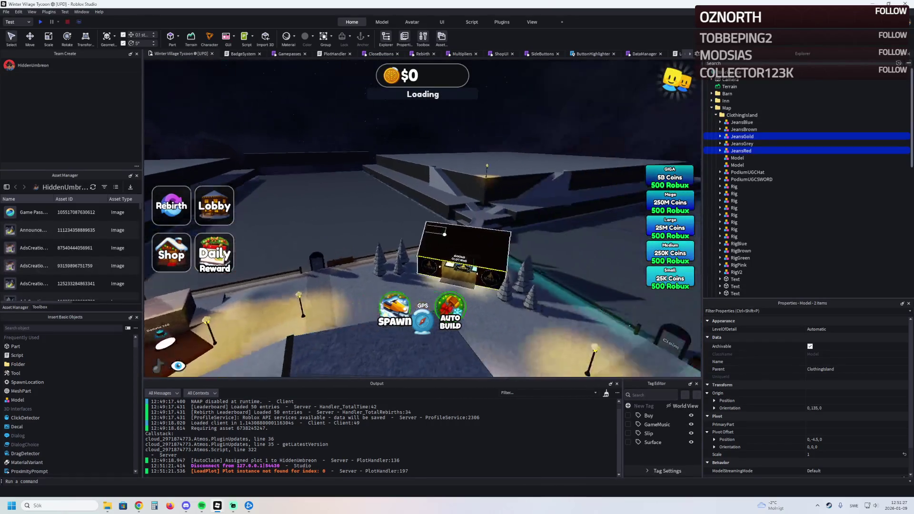
{"action": "key", "text": "d"}
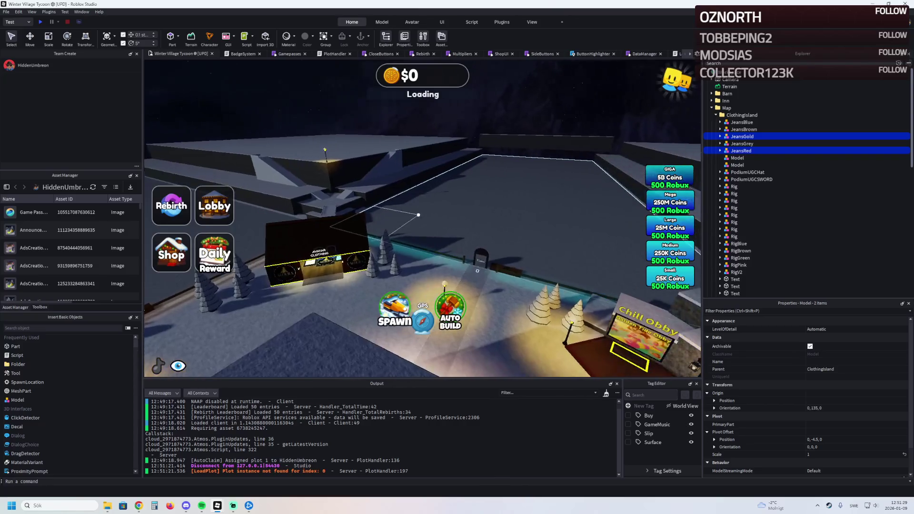
{"action": "key", "text": "w"}
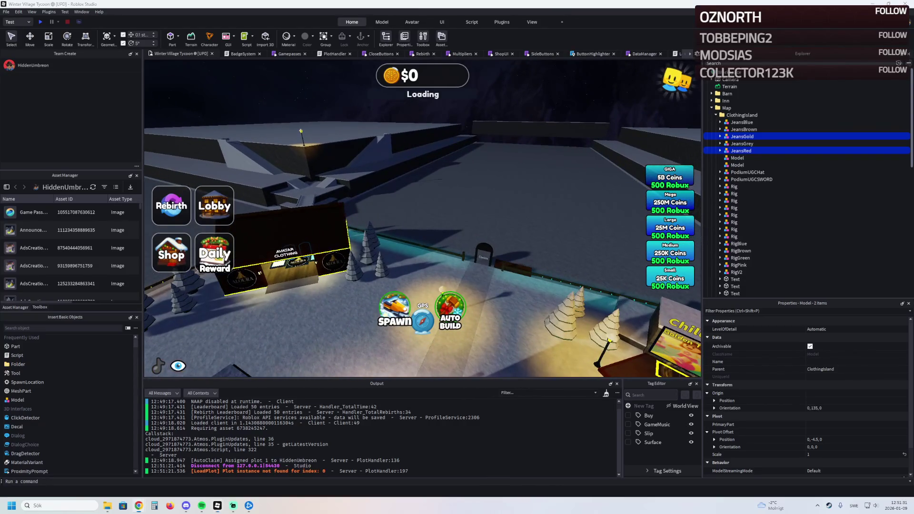
{"action": "key", "text": "a"}
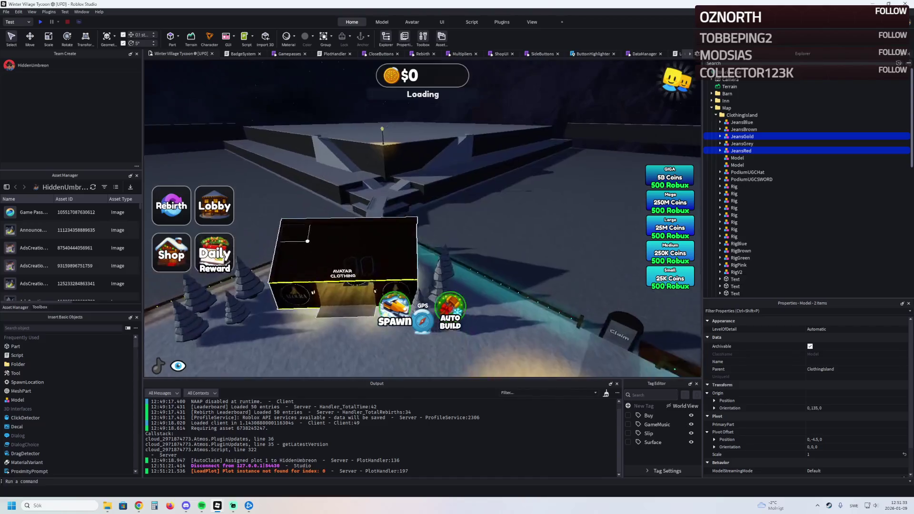
{"action": "key", "text": "w"}
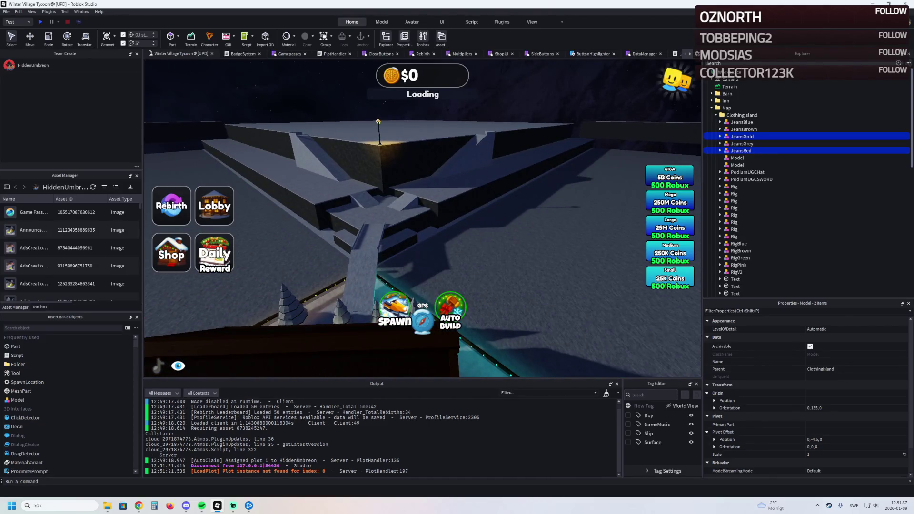
{"action": "key", "text": "alt+Tab"}
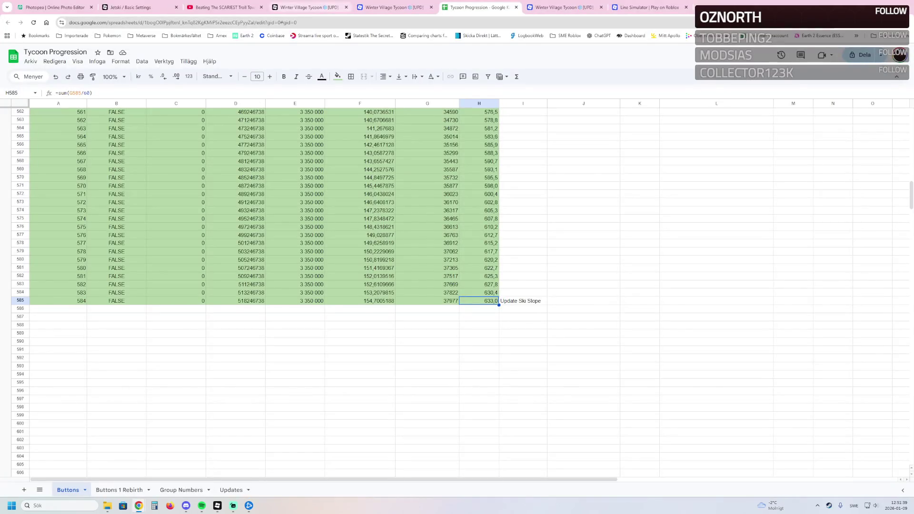
Switch to the Winter Village Tycoon game tab and launch it in the Roblox player.
{"action": "key", "text": "ctrl+shift+Tab"}
{"action": "left_click", "coordinate": [564, 159]}
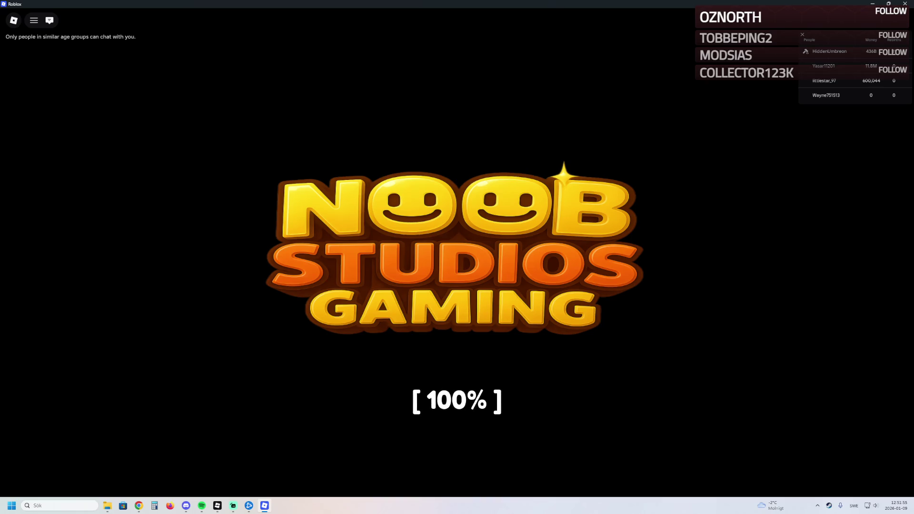
Walk into town, mount the snowmobile with E, and drive past the Daily Group Chest toward the lit shop.
{"action": "key", "text": "w"}
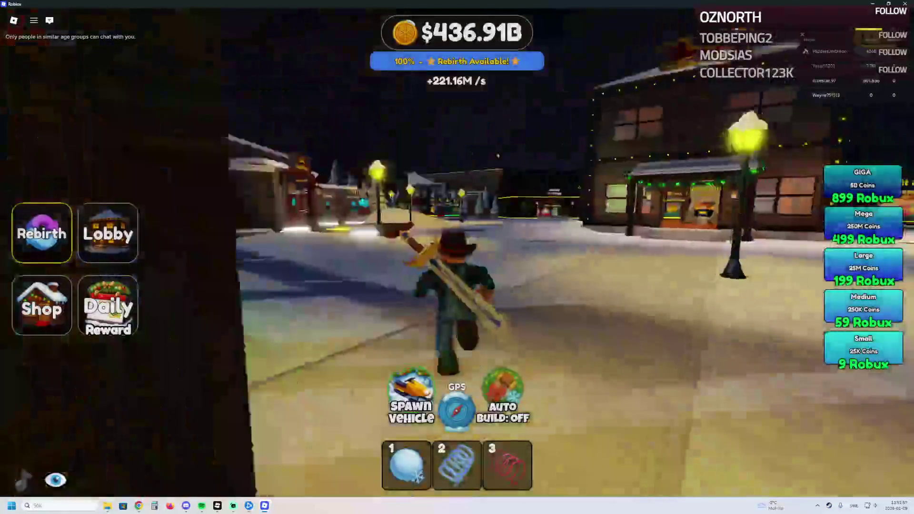
{"action": "key", "text": "w"}
{"action": "key", "text": "e"}
{"action": "key", "text": "w"}
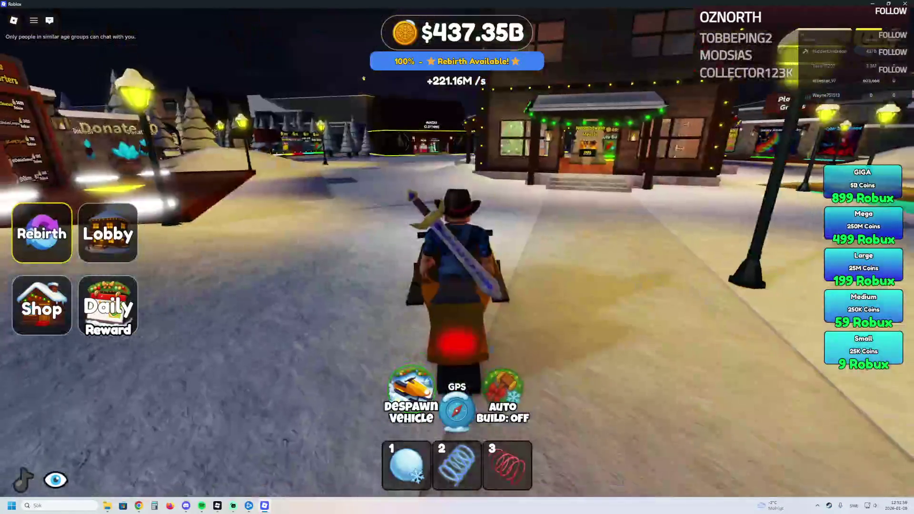
{"action": "key", "text": "a"}
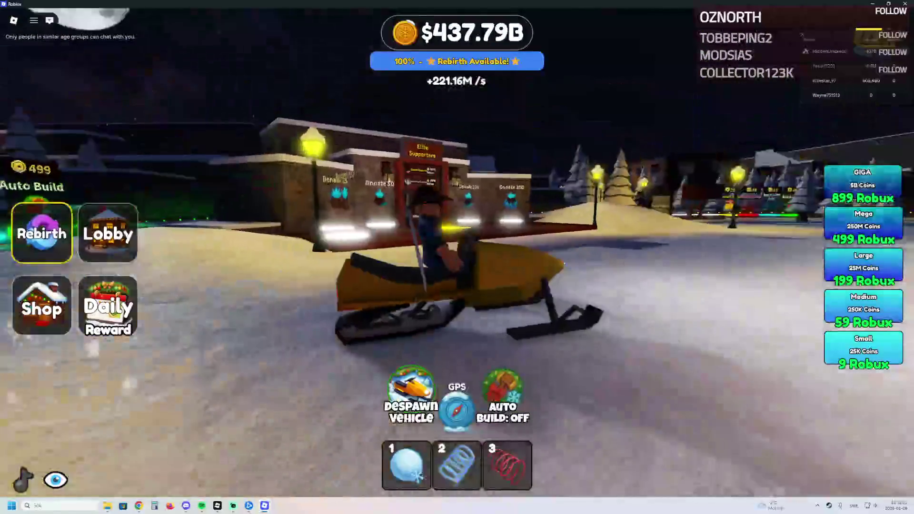
{"action": "key", "text": "a"}
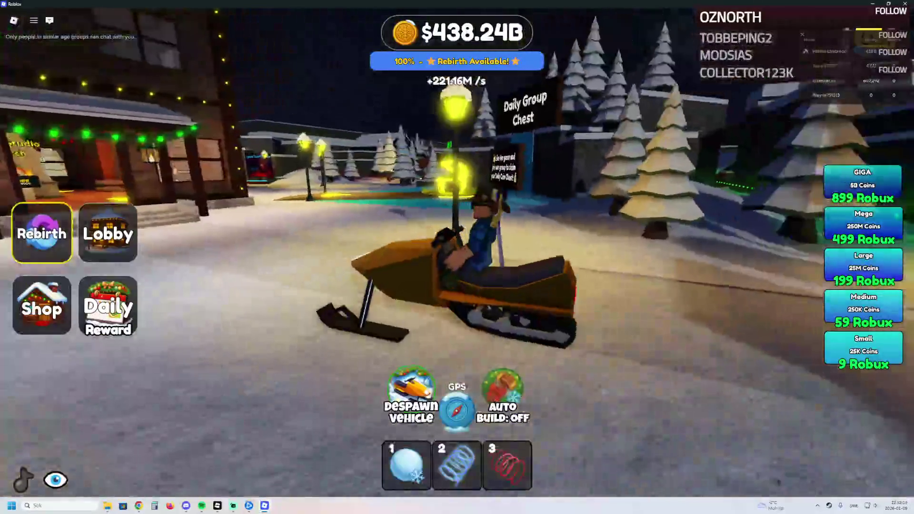
{"action": "key", "text": "w"}
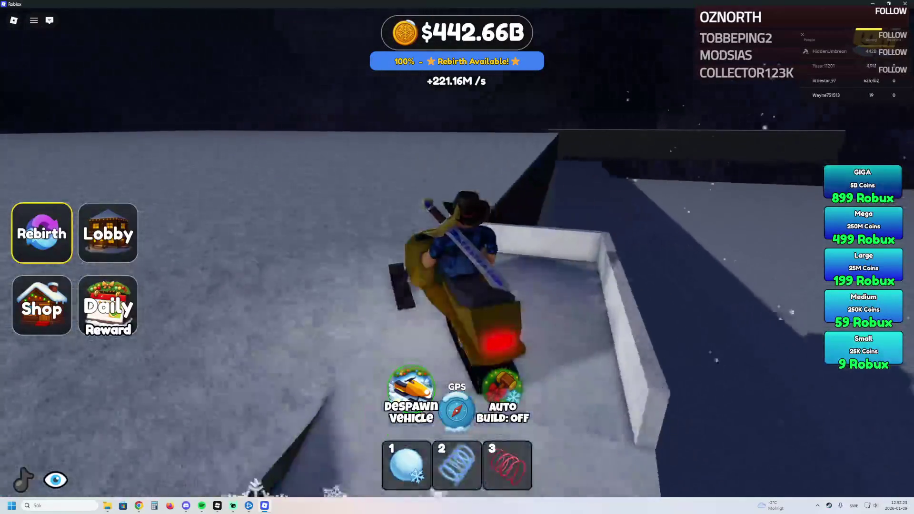
Turn the snowmobile around, ride along the hill crest, and drop onto the flat snow.
{"action": "key", "text": "d"}
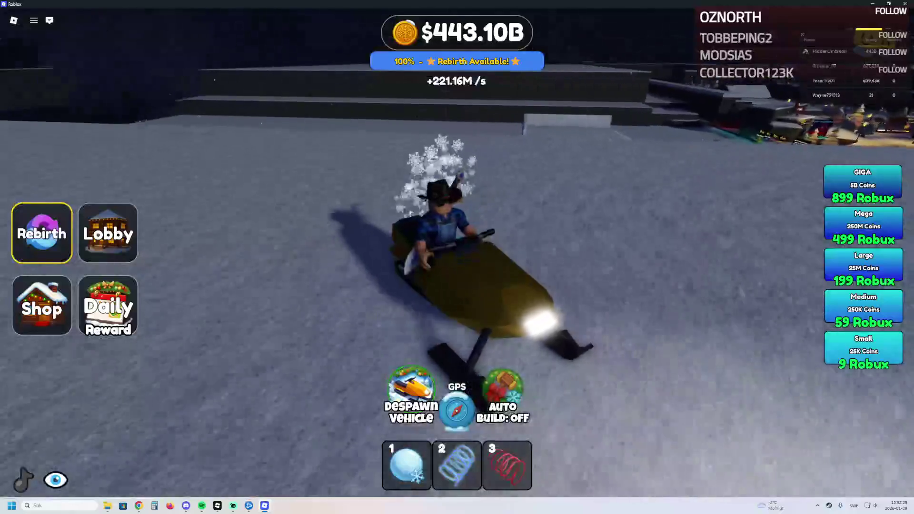
{"action": "key", "text": "w"}
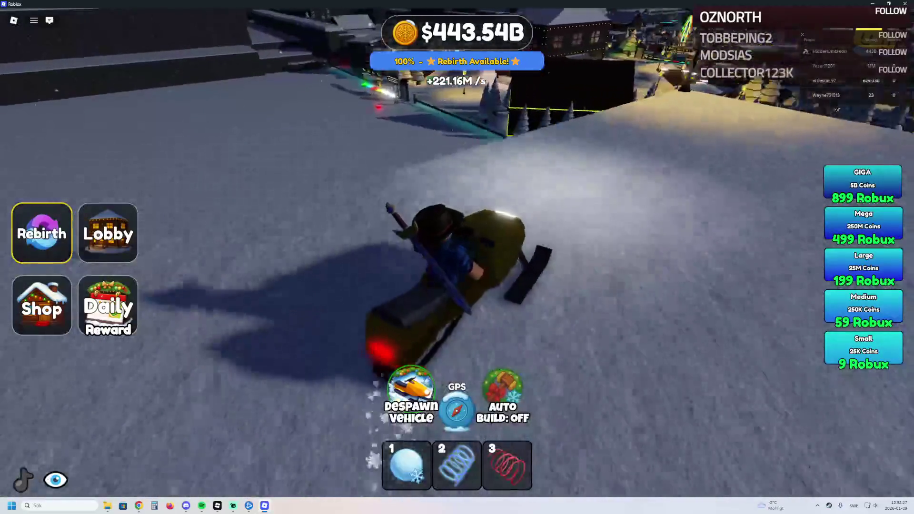
{"action": "key", "text": "w"}
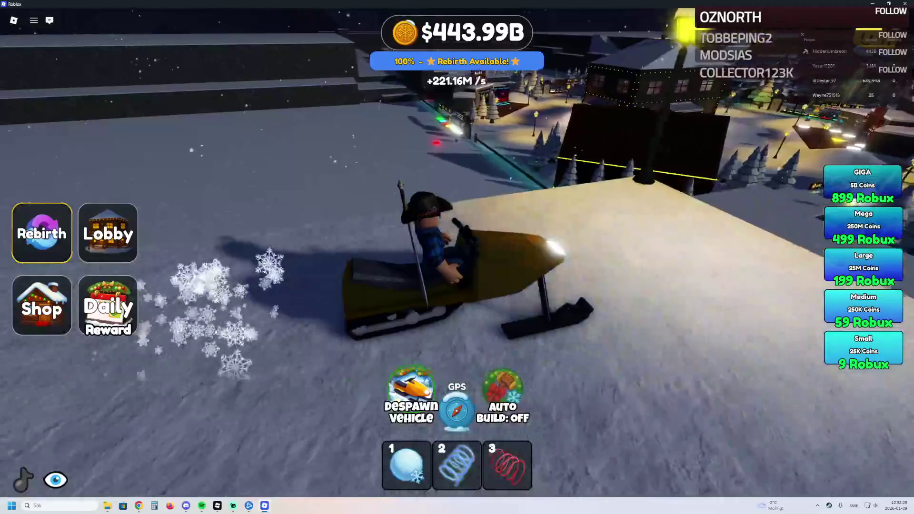
{"action": "key", "text": "a"}
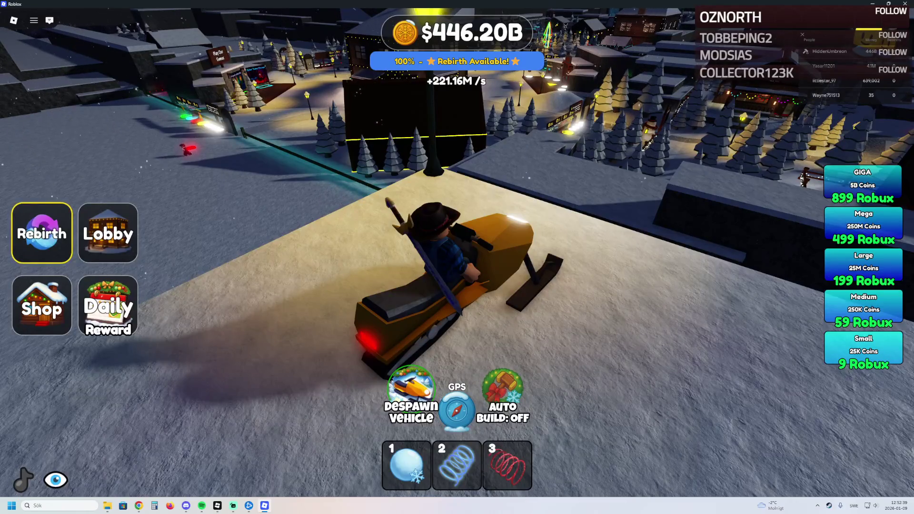
{"action": "key", "text": "w"}
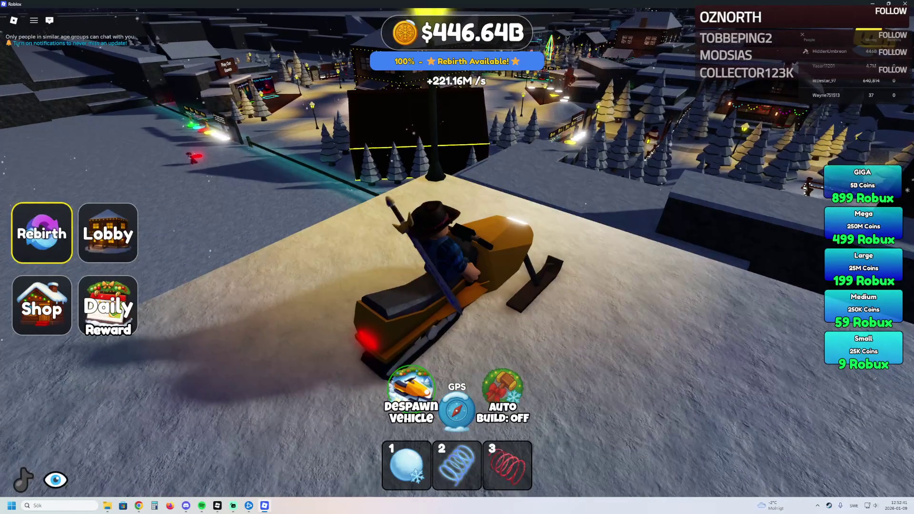
Weave the snowmobile left and right across the flat snow.
{"action": "key", "text": "a"}
{"action": "key", "text": "d"}
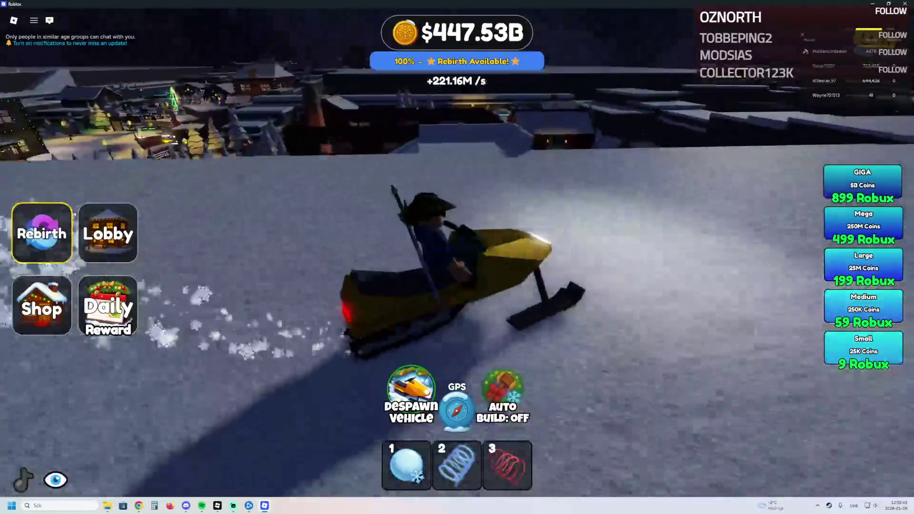
{"action": "key", "text": "a"}
{"action": "key", "text": "d"}
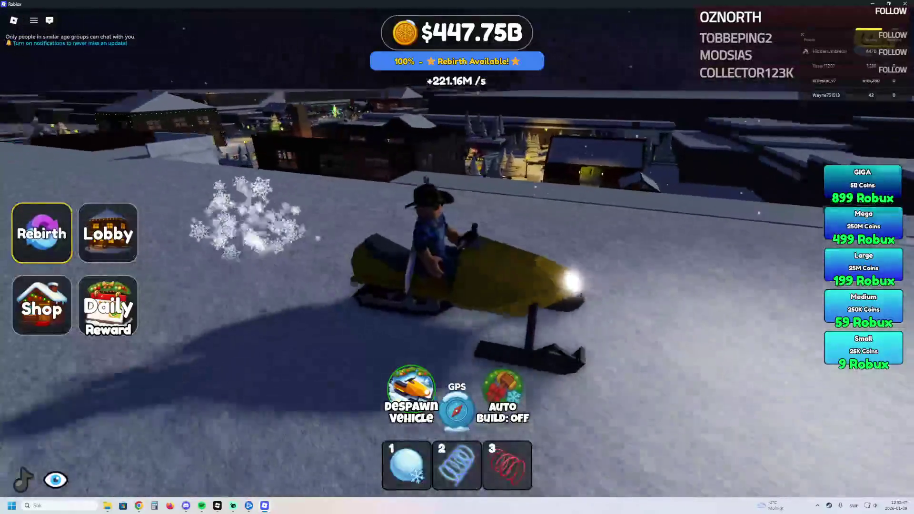
{"action": "key", "text": "d"}
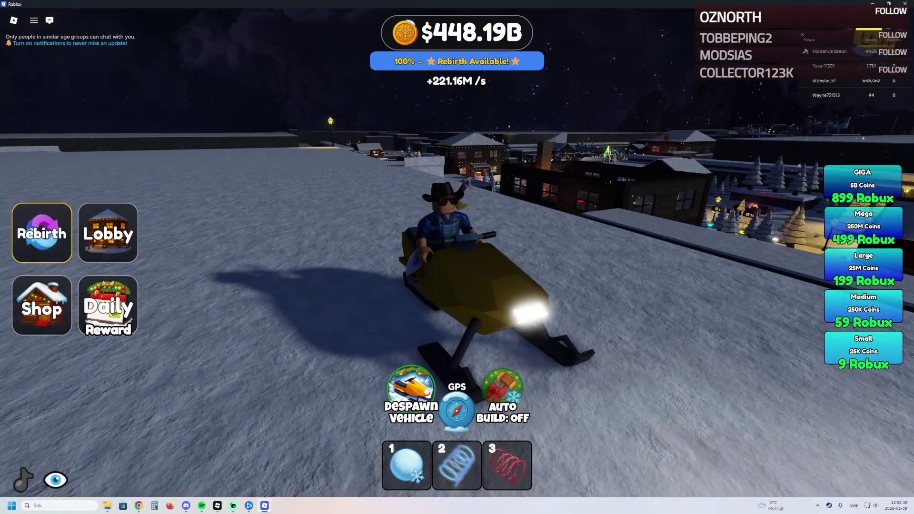
{"action": "key", "text": "d"}
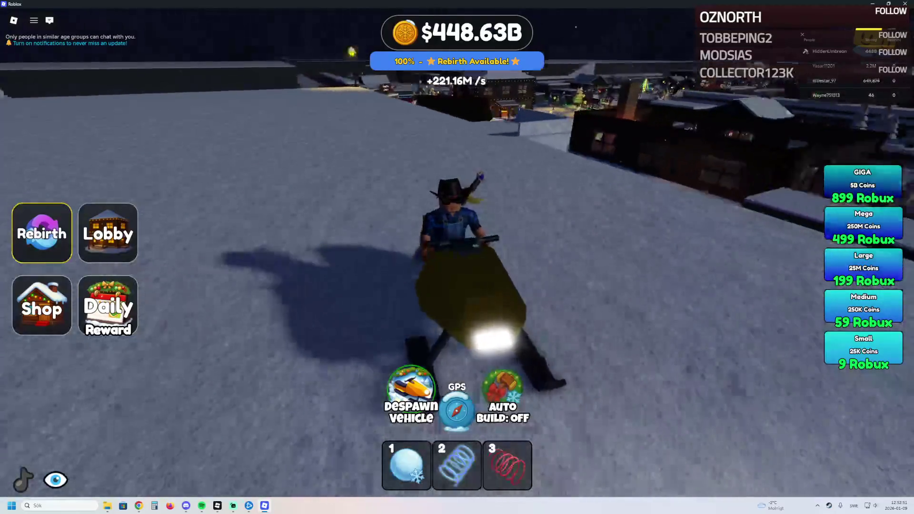
{"action": "key", "text": "d"}
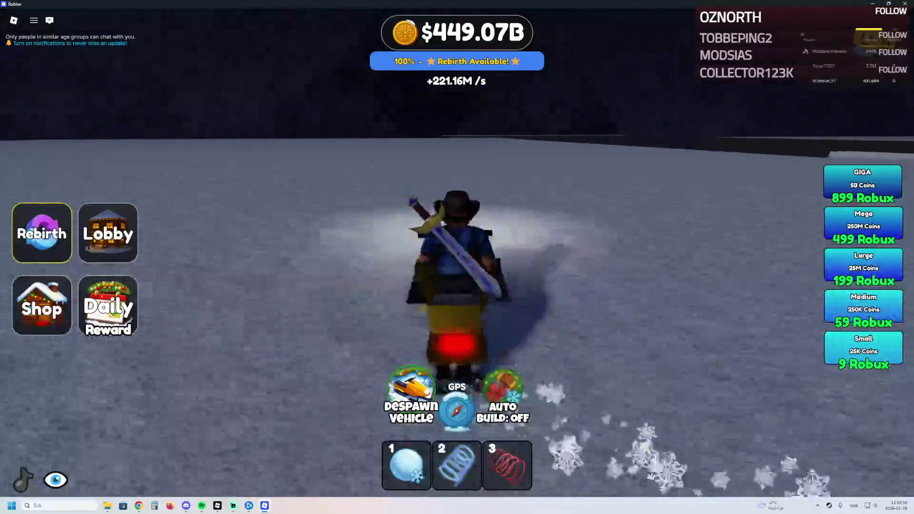
{"action": "key", "text": "d"}
{"action": "key", "text": "d"}
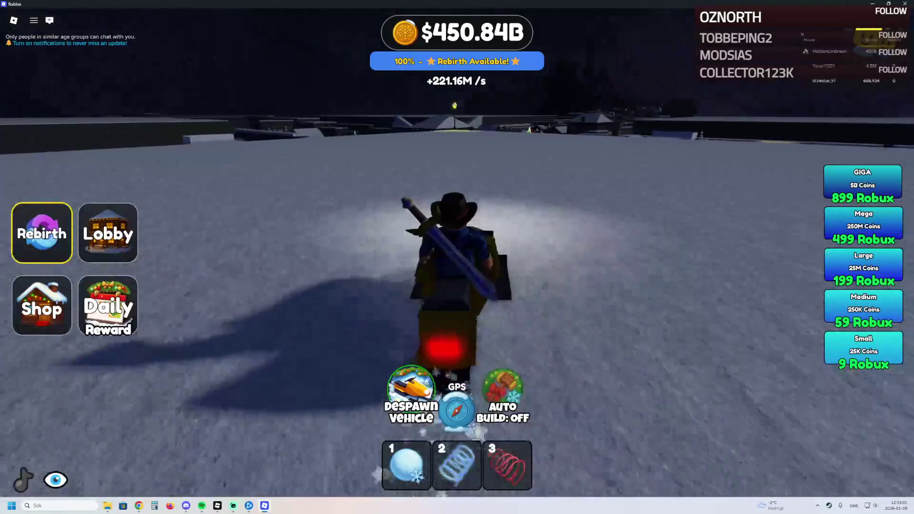
Swing sharply right, then follow the dark wall toward the trees.
{"action": "key", "text": "d"}
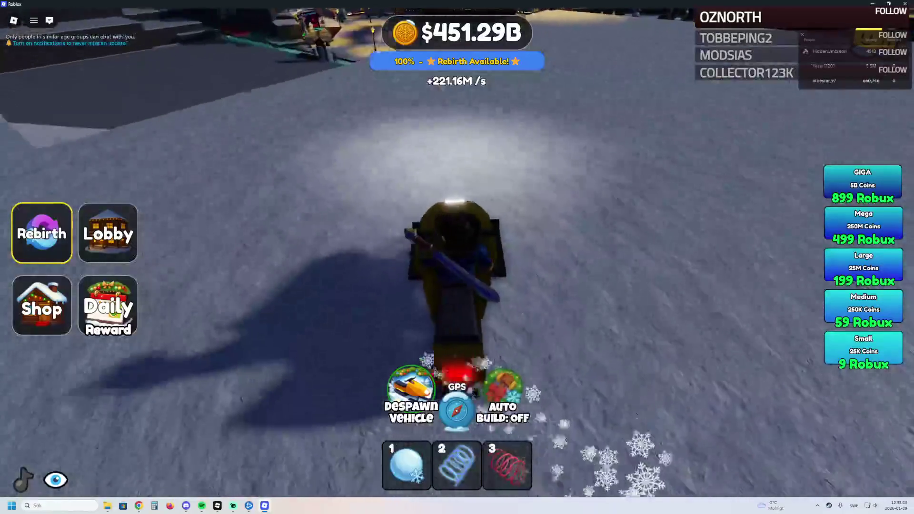
{"action": "key", "text": "d"}
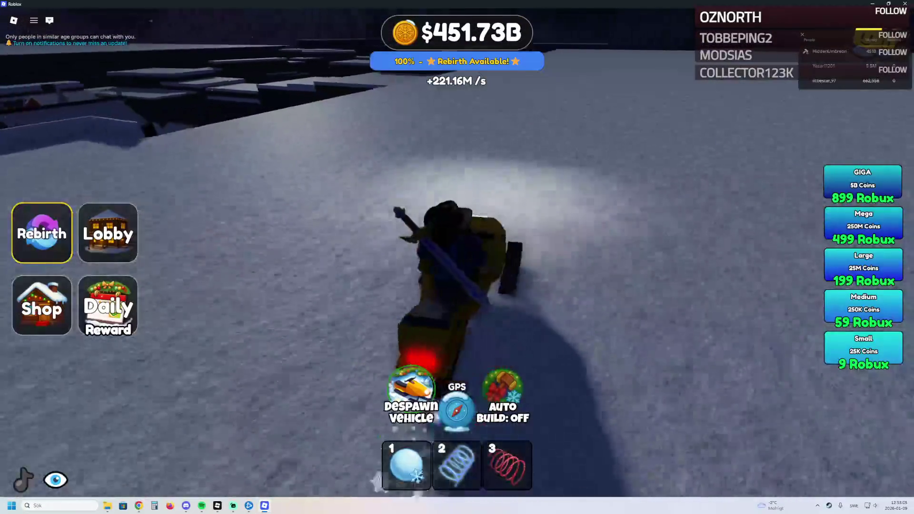
{"action": "key", "text": "d"}
{"action": "key", "text": "d"}
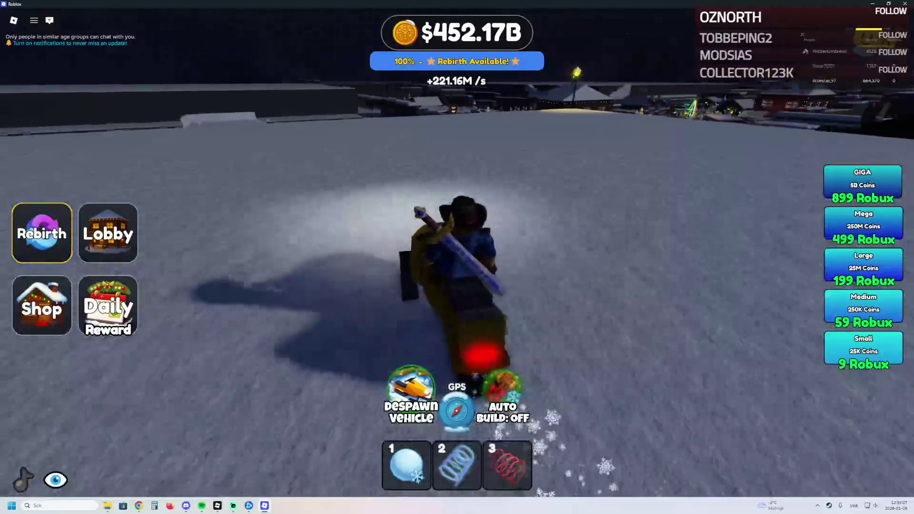
{"action": "key", "text": "a"}
{"action": "key", "text": "a"}
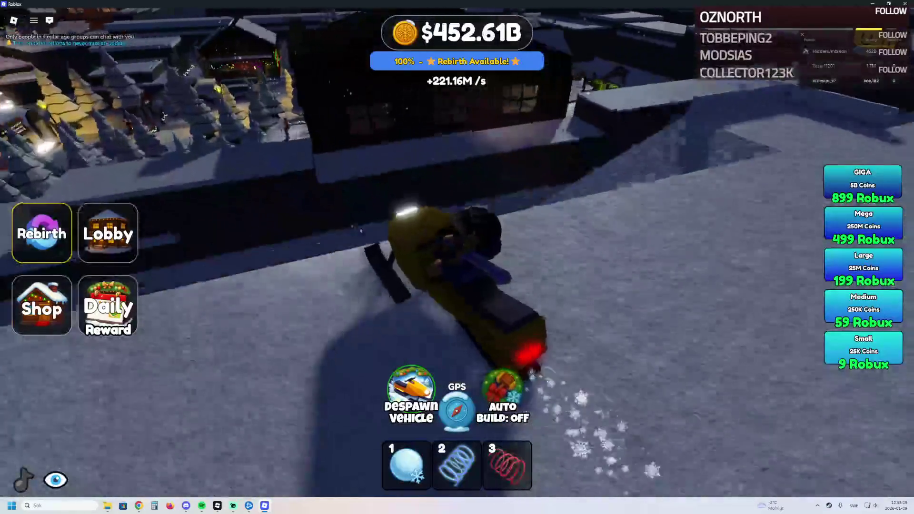
{"action": "key", "text": "a"}
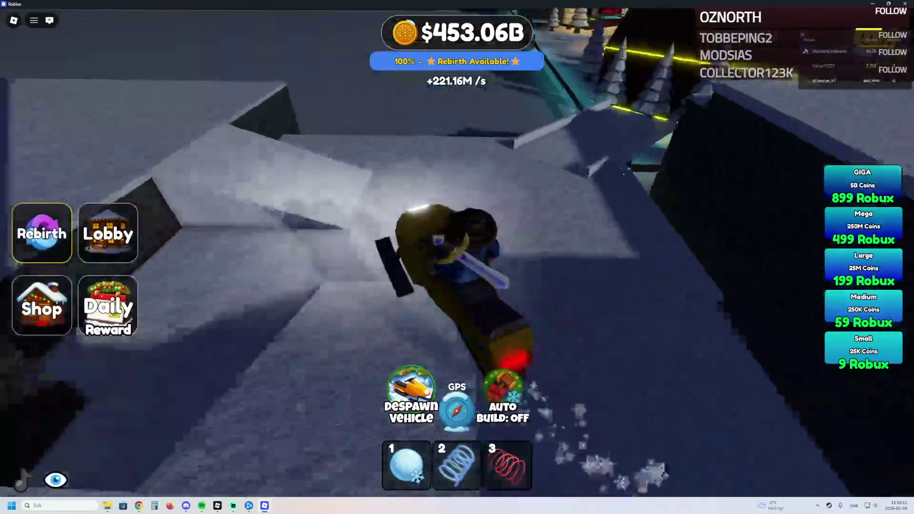
{"action": "key", "text": "a"}
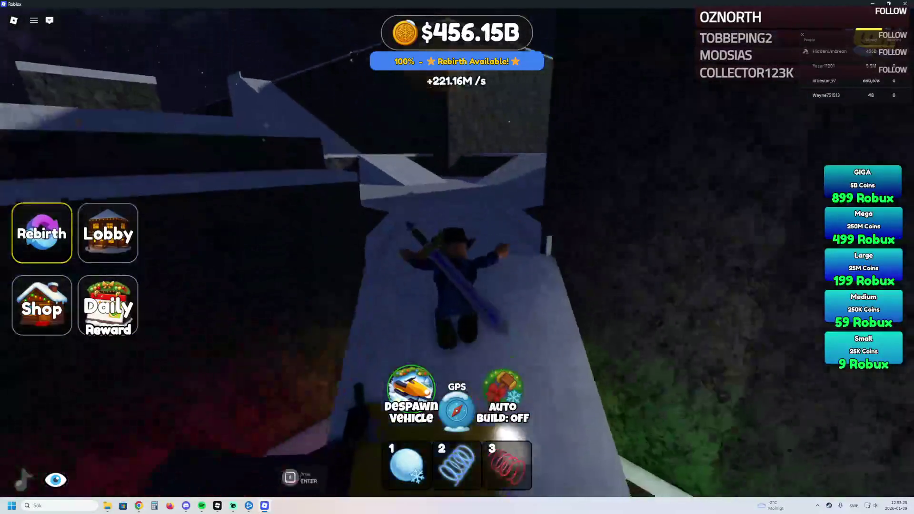
Drive up the ramp onto the rooftop, down to the path, and over the ledge by the tall wall.
{"action": "key", "text": "w"}
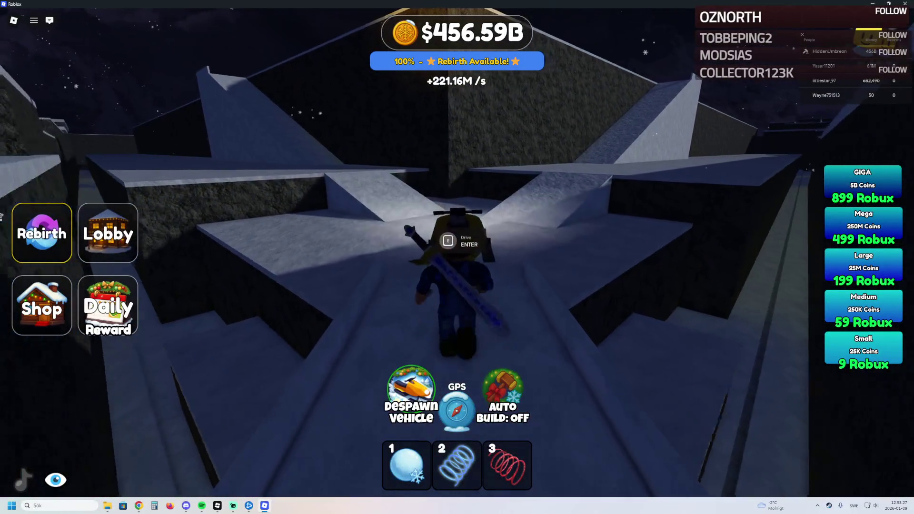
{"action": "key", "text": "w"}
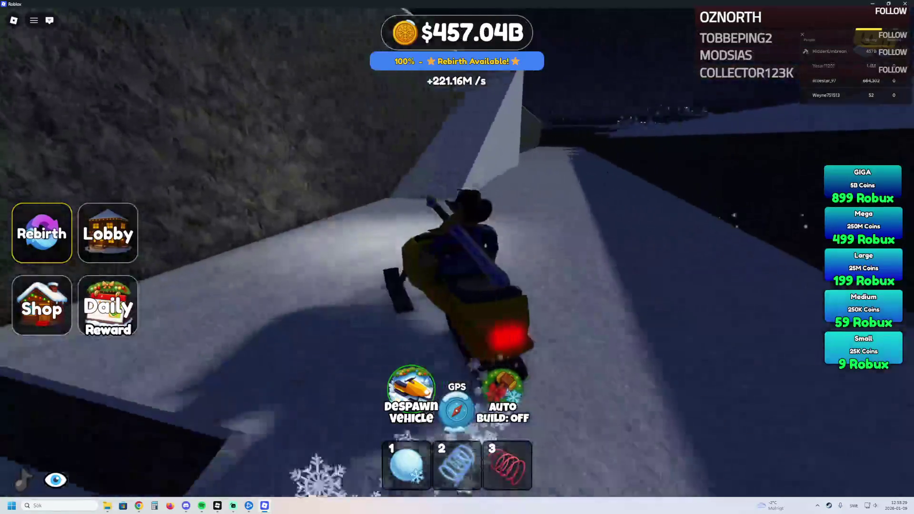
{"action": "key", "text": "w"}
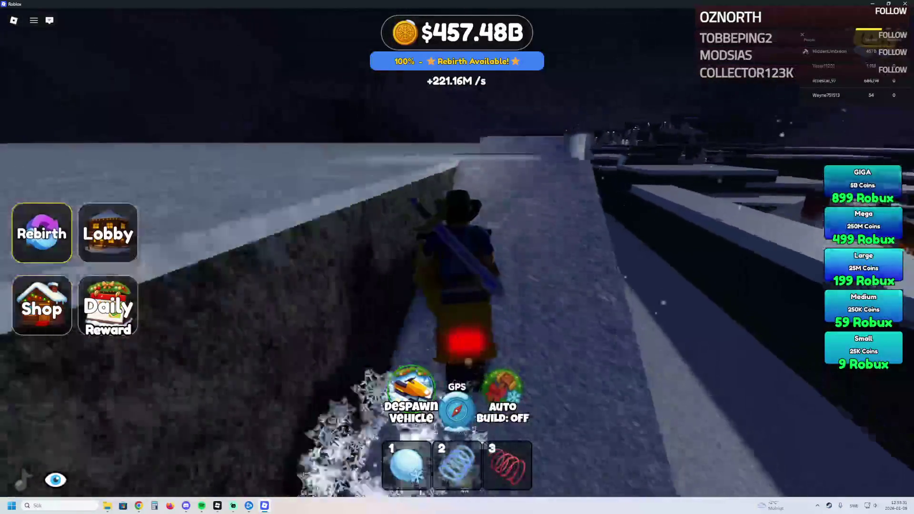
{"action": "key", "text": "s"}
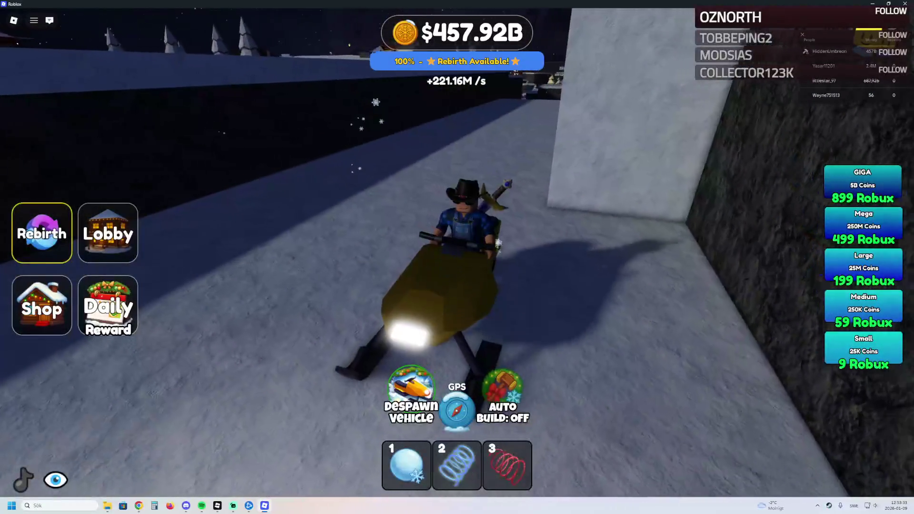
{"action": "key", "text": "w"}
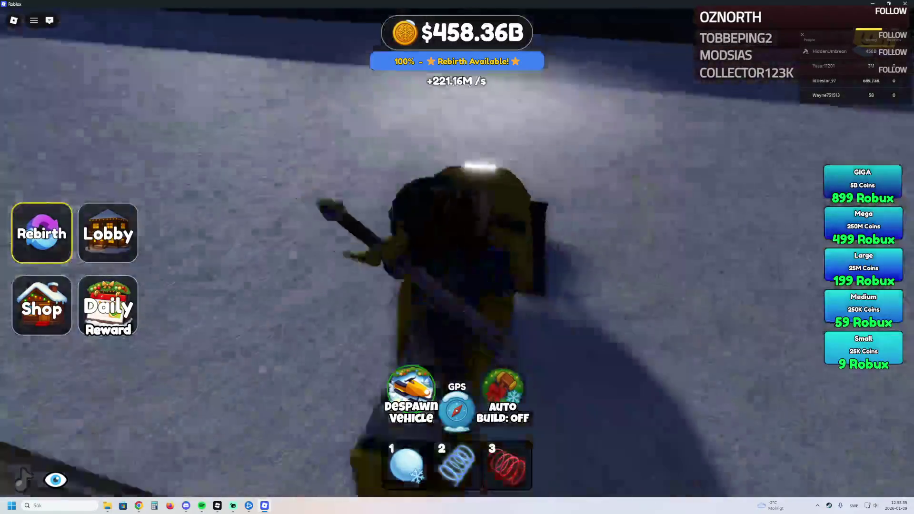
{"action": "key", "text": "w"}
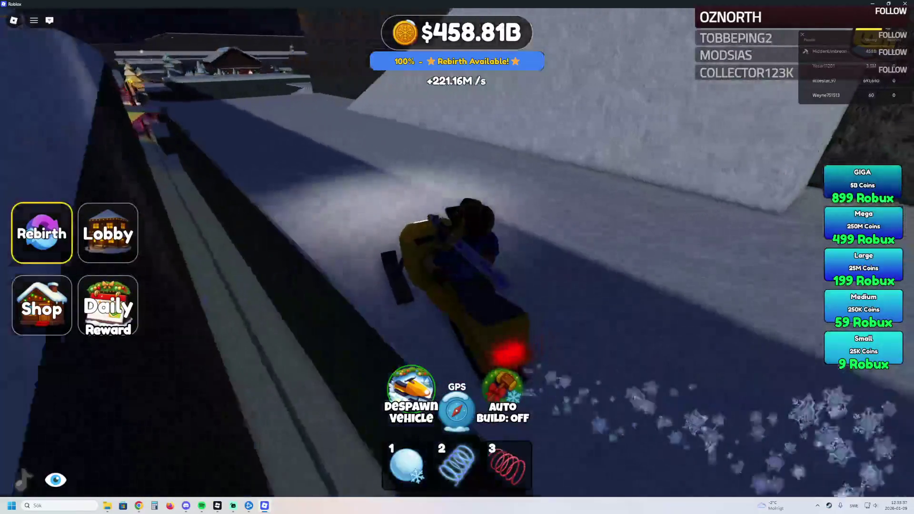
{"action": "key", "text": "w"}
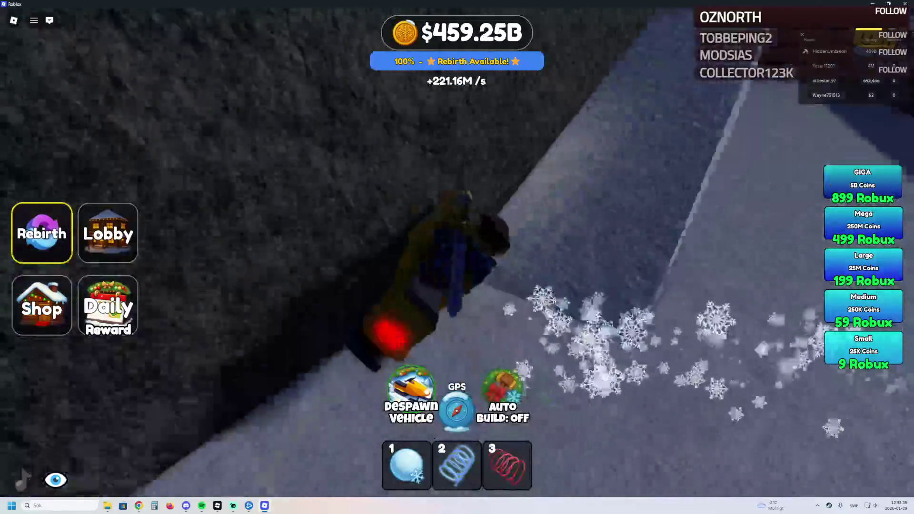
{"action": "key", "text": "w"}
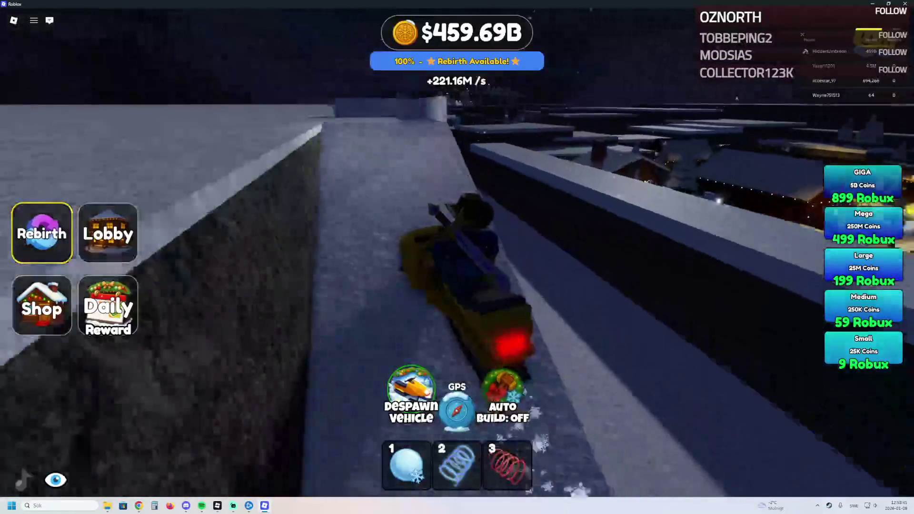
{"action": "key", "text": "w"}
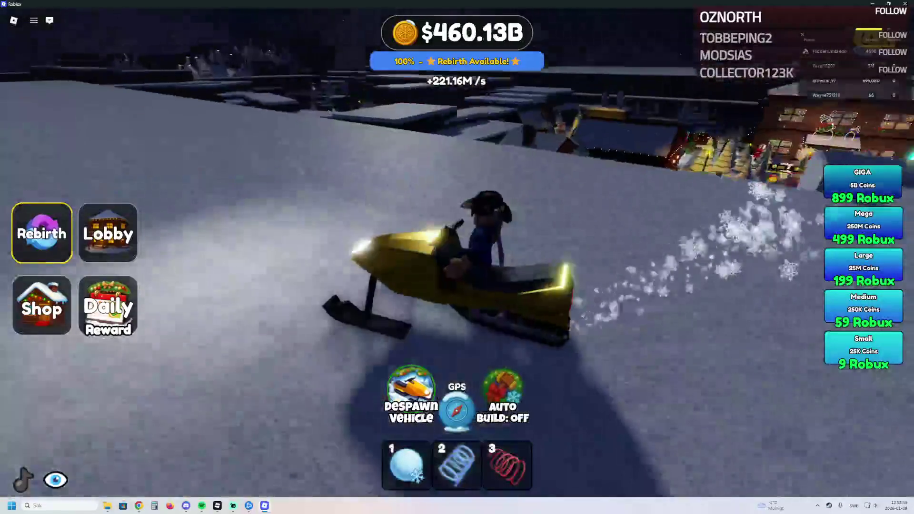
{"action": "key", "text": "w"}
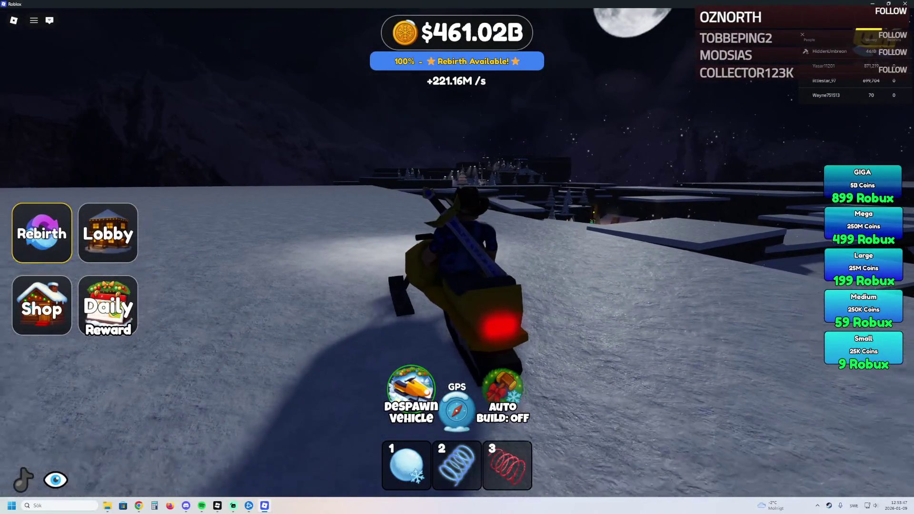
{"action": "key", "text": "w"}
{"action": "key", "text": "w"}
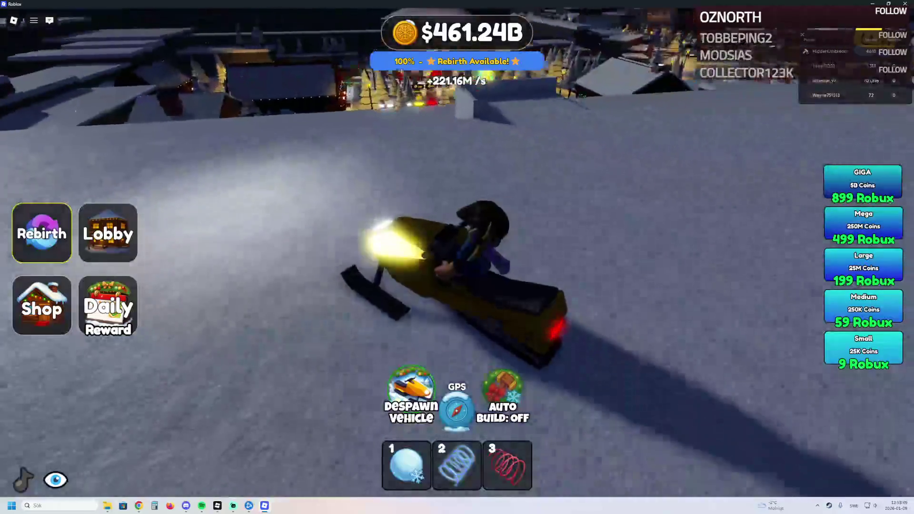
Head across the snow toward town and up the slope toward the cabin.
{"action": "key", "text": "d"}
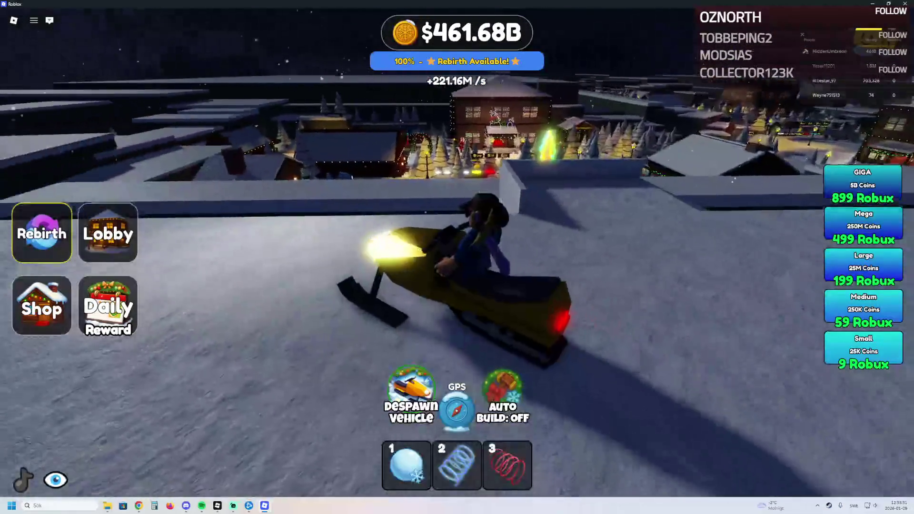
{"action": "key", "text": "w"}
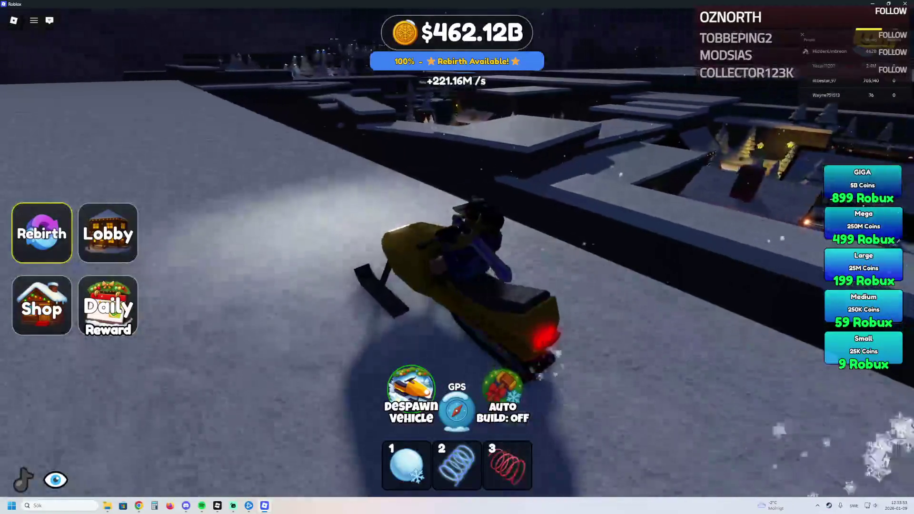
{"action": "key", "text": "a"}
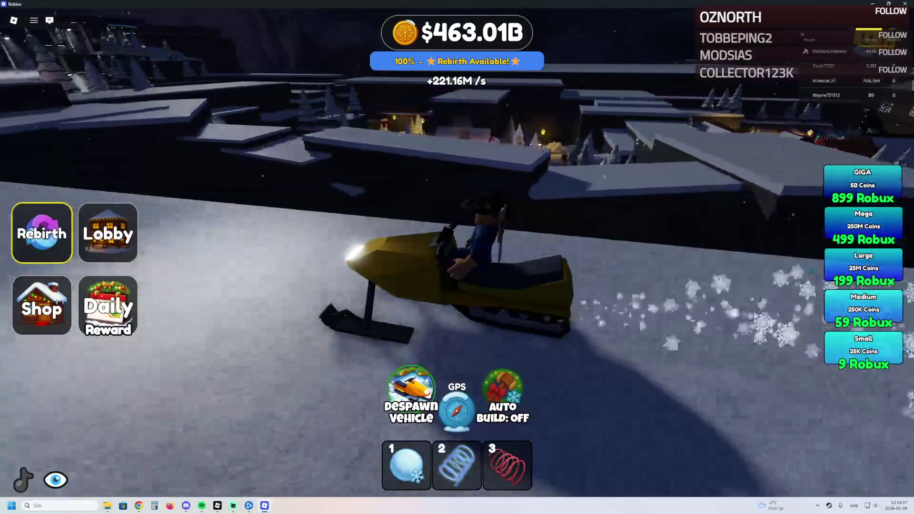
{"action": "key", "text": "d"}
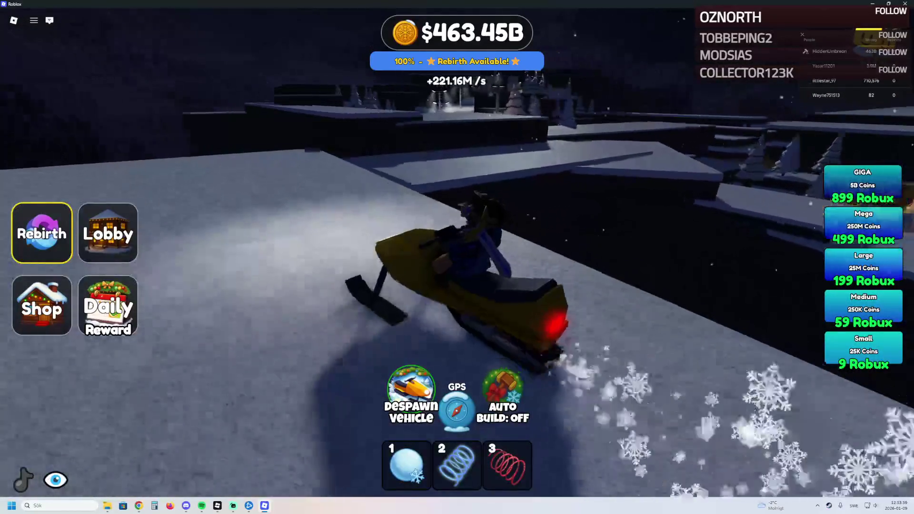
{"action": "key", "text": "d"}
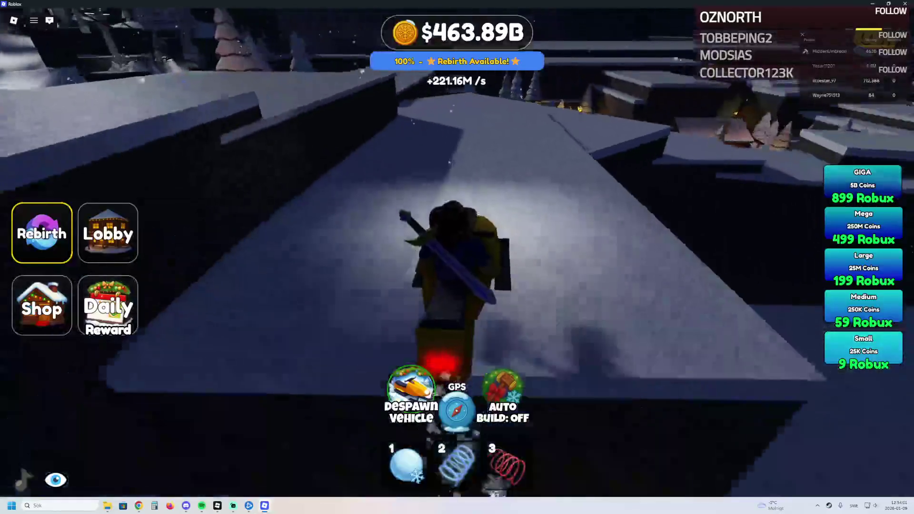
{"action": "key", "text": "d"}
{"action": "key", "text": "a"}
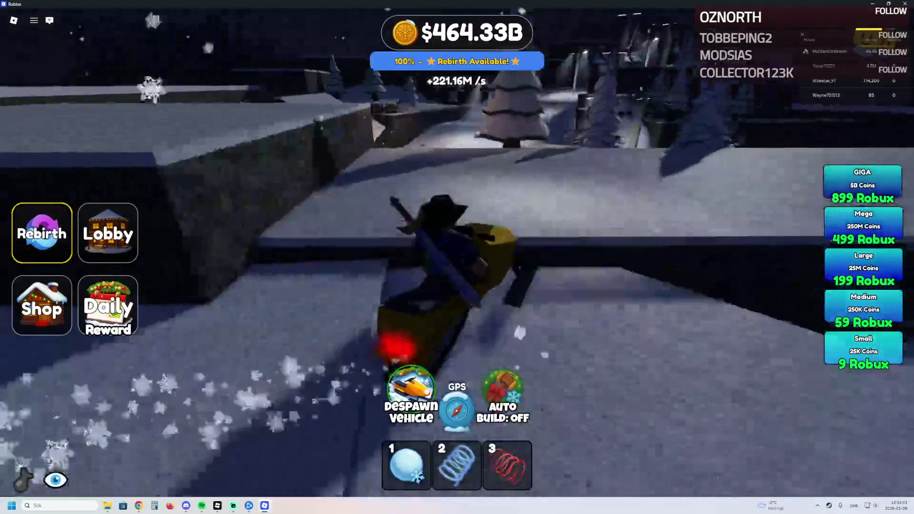
Steer along the lit snowy path past the rock wall and cabin to the village buildings.
{"action": "key", "text": "d"}
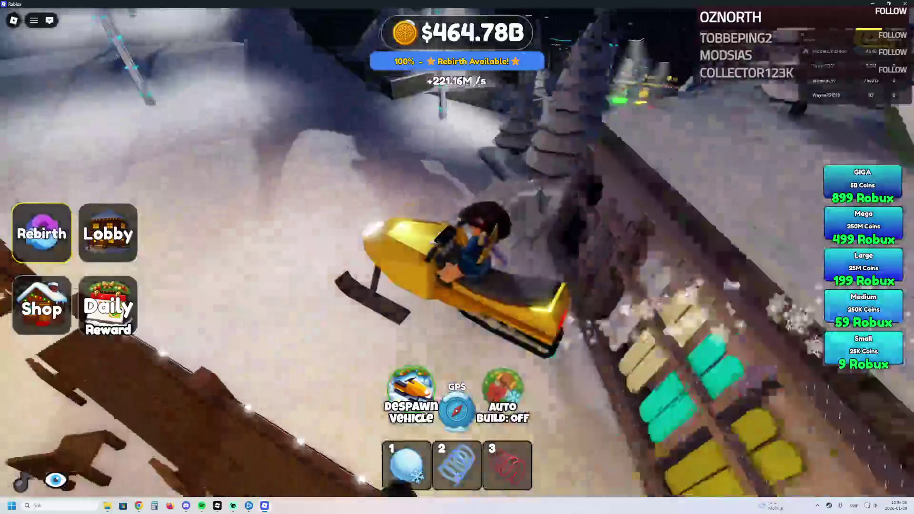
{"action": "key", "text": "a"}
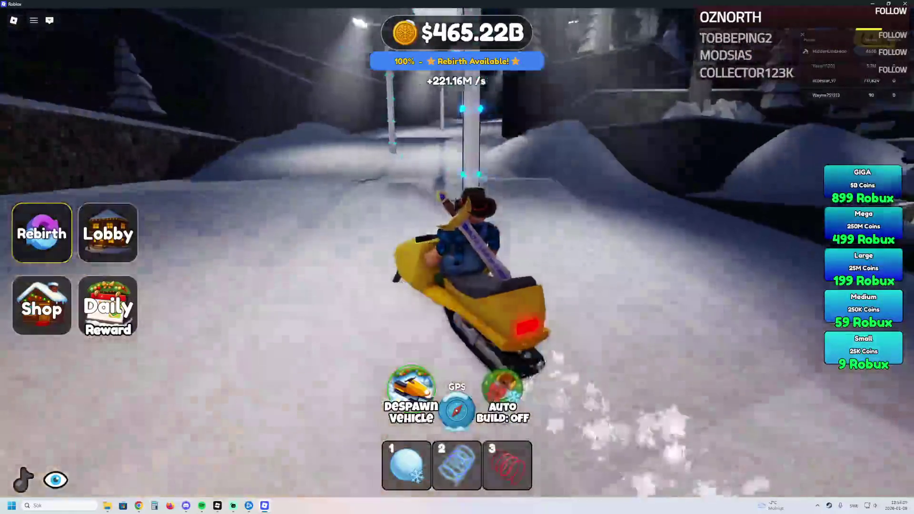
{"action": "key", "text": "a"}
{"action": "key", "text": "d"}
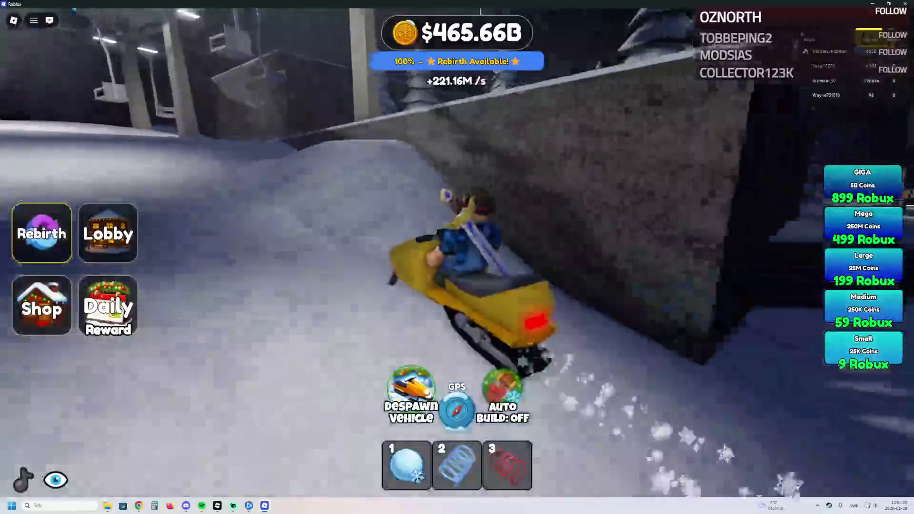
{"action": "key", "text": "a"}
{"action": "key", "text": "d"}
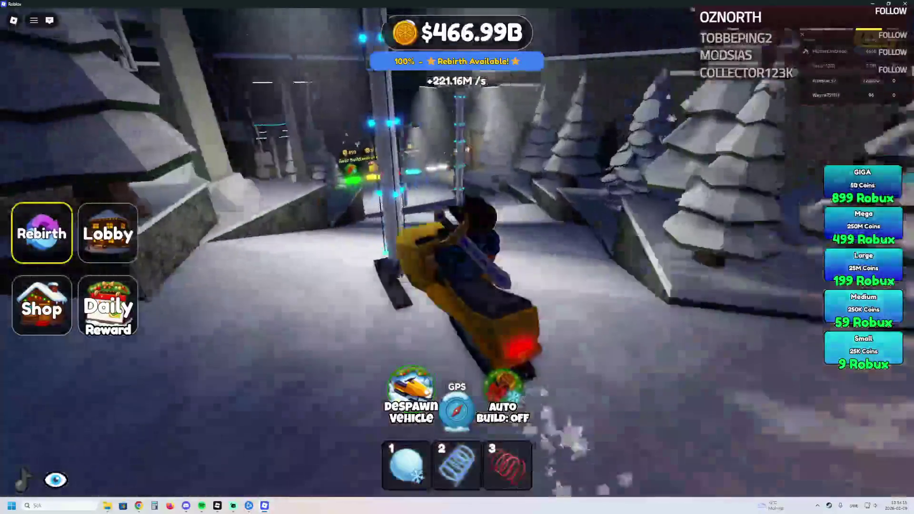
{"action": "key", "text": "w"}
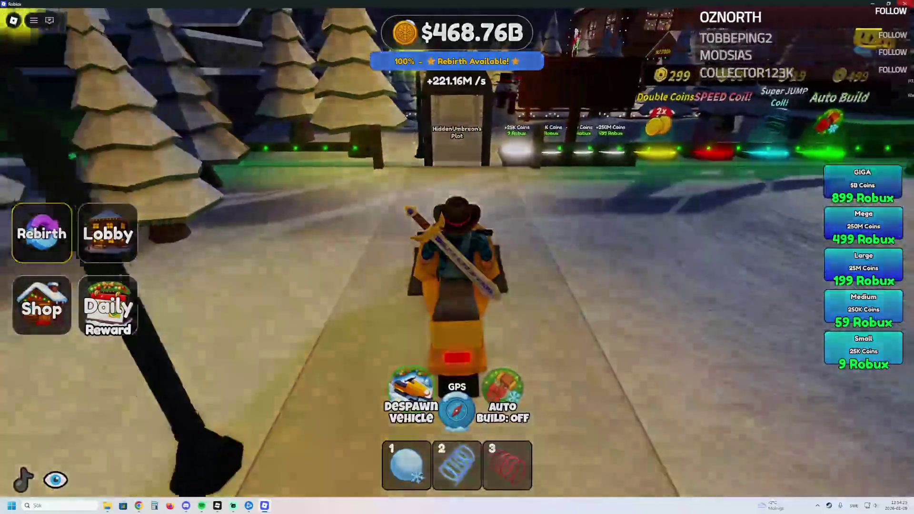
Quit the game with Alt+F4, browse its web page, and open then close the creator's community page.
{"action": "key", "text": "alt+F4"}
{"action": "scroll", "coordinate": [563, 102], "scroll_direction": "down", "scroll_amount": 3}
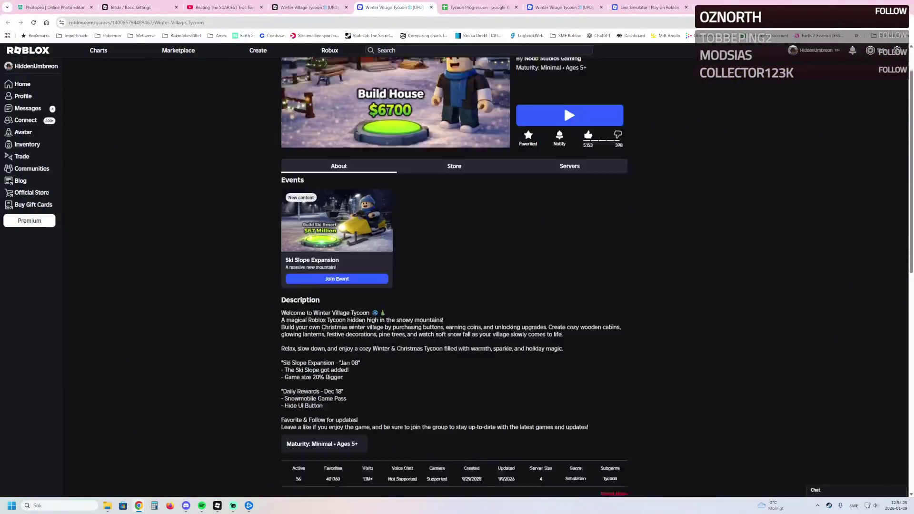
{"action": "scroll", "coordinate": [563, 150], "scroll_direction": "up", "scroll_amount": 3}
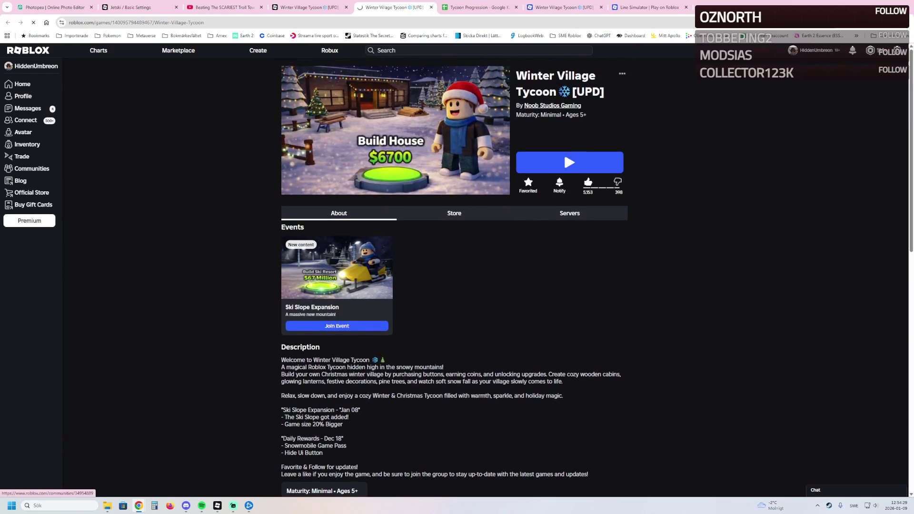
{"action": "left_click", "coordinate": [552, 105]}
{"action": "key", "text": "ctrl+w"}
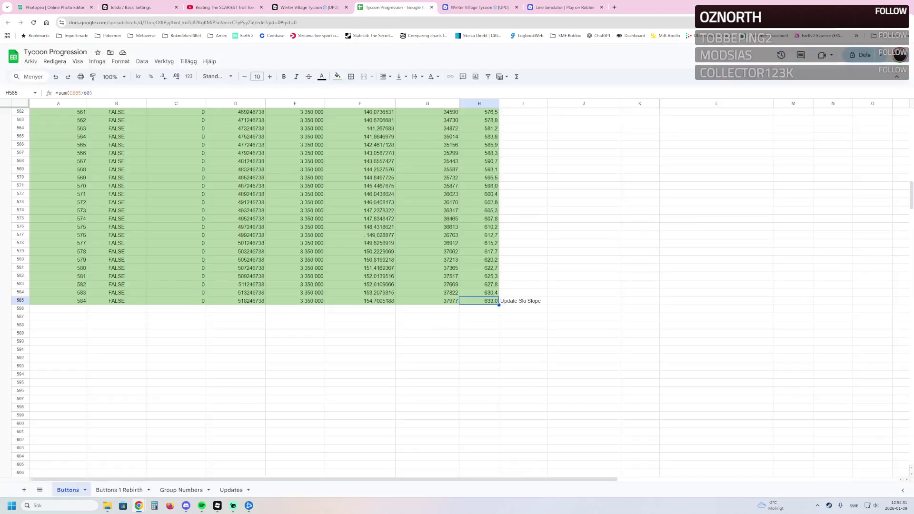
Close the community page, the Winter Village Tycoon dashboard and the Tycoon Progression sheet to return to Studio.
{"action": "key", "text": "ctrl+shift+Tab"}
{"action": "key", "text": "ctrl+w"}
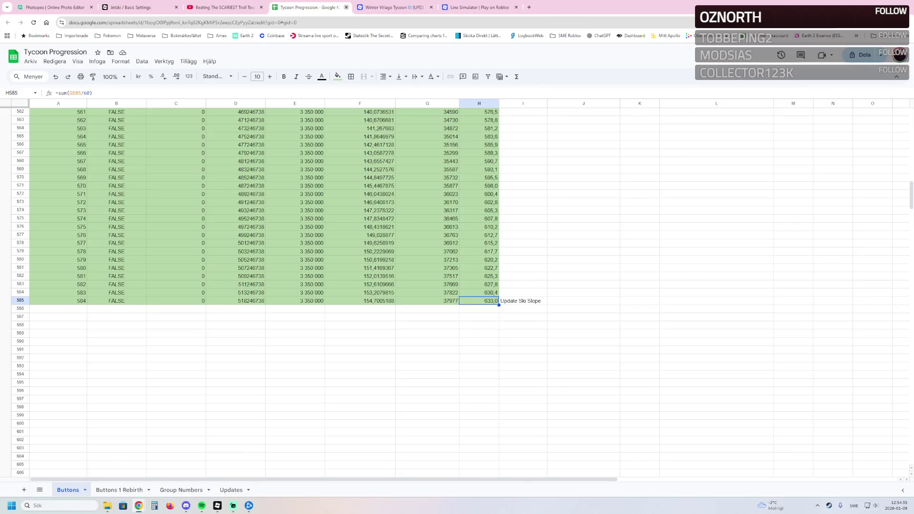
{"action": "key", "text": "ctrl+w"}
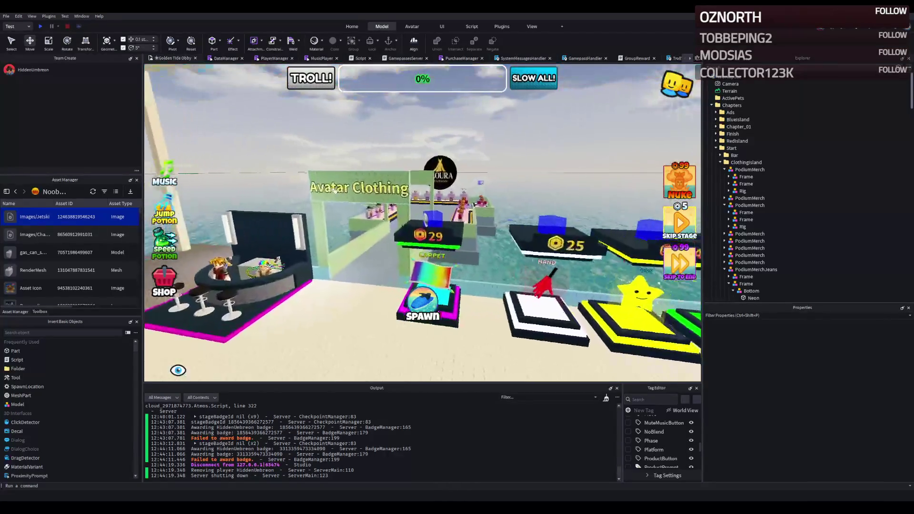
Fly the camera past the Aloura Fashion and Frostlight sword stands toward the LOBBY gate's Winter Tycoon sign.
{"action": "key", "text": "w"}
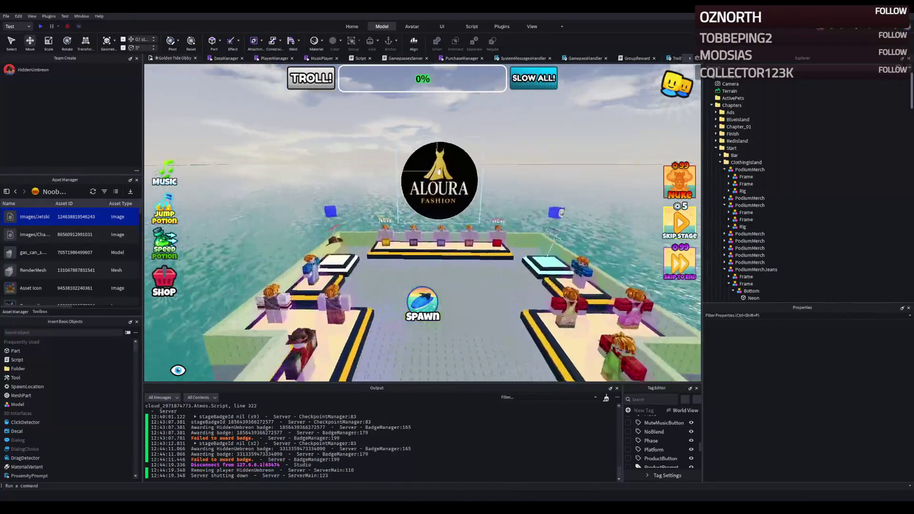
{"action": "key", "text": "w"}
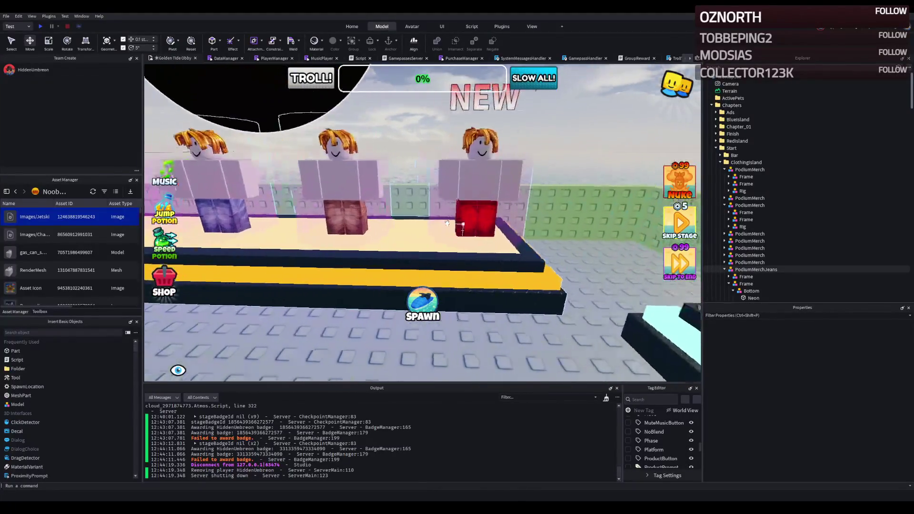
{"action": "key", "text": "s"}
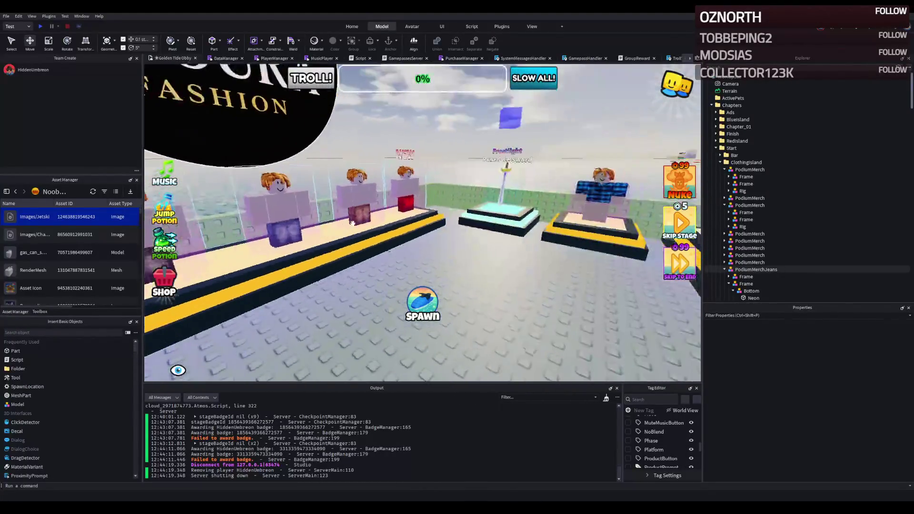
{"action": "key", "text": "s"}
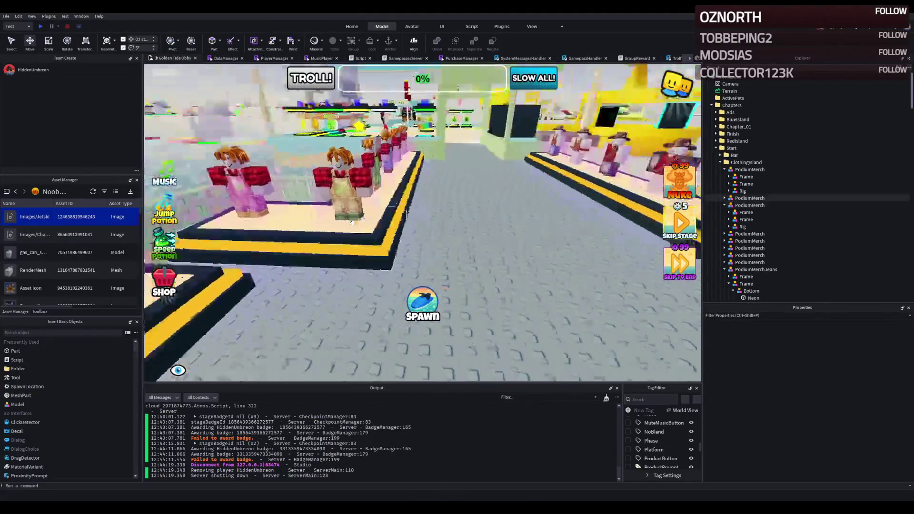
{"action": "key", "text": "w"}
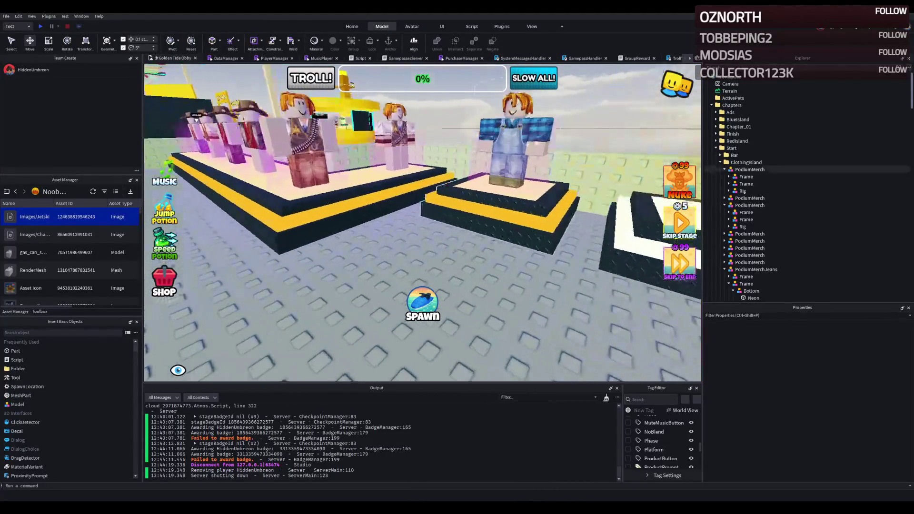
{"action": "key", "text": "w"}
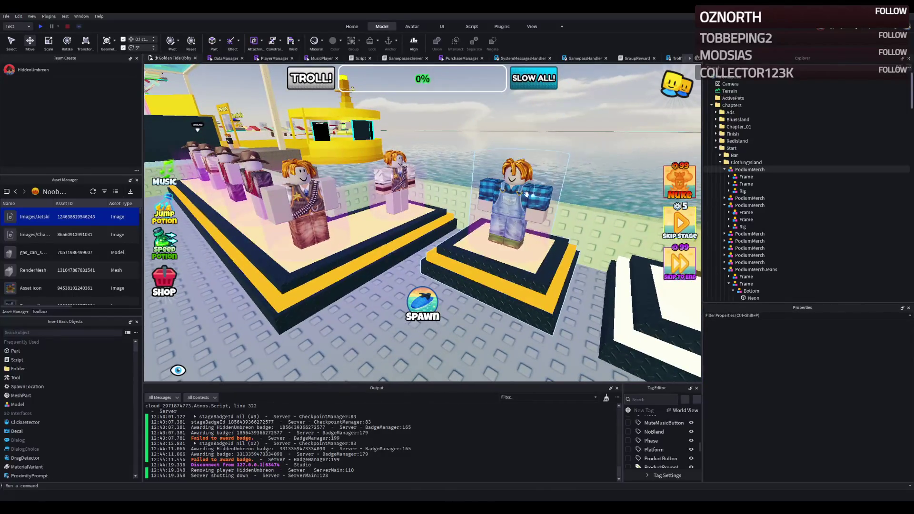
{"action": "key", "text": "s"}
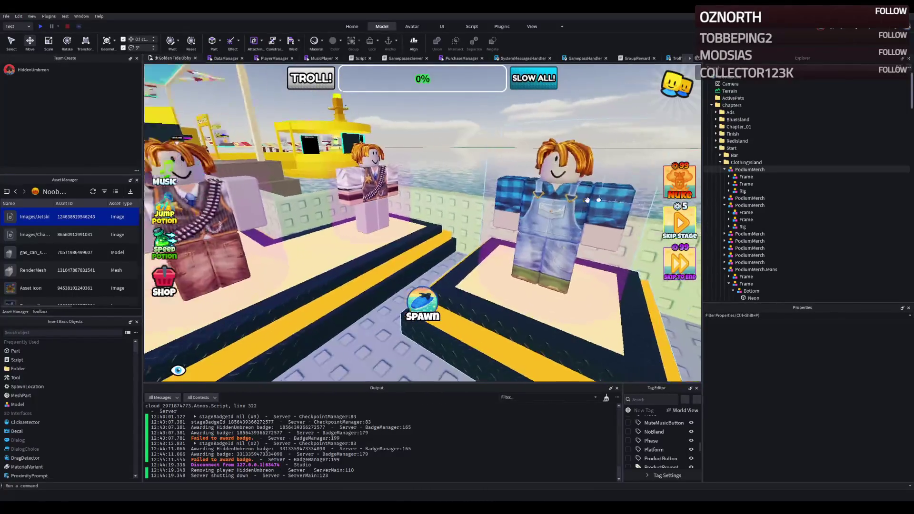
{"action": "key", "text": "a"}
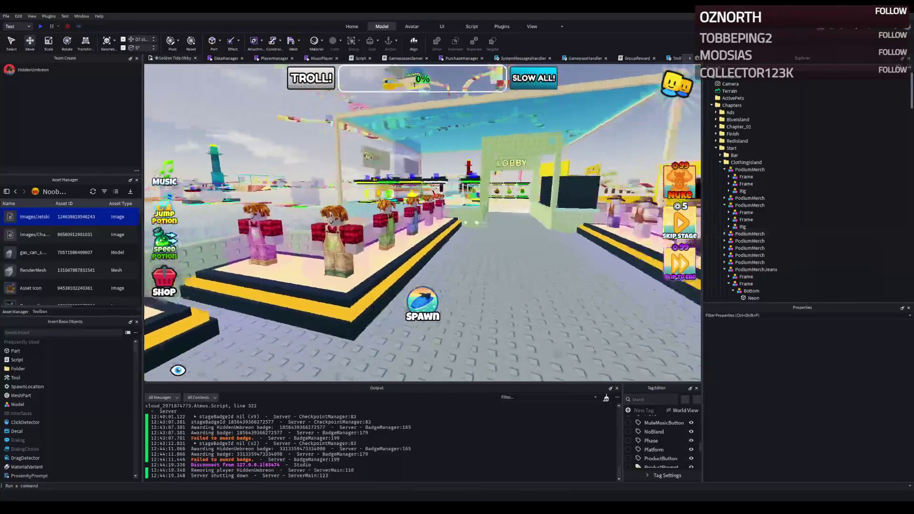
{"action": "key", "text": "a"}
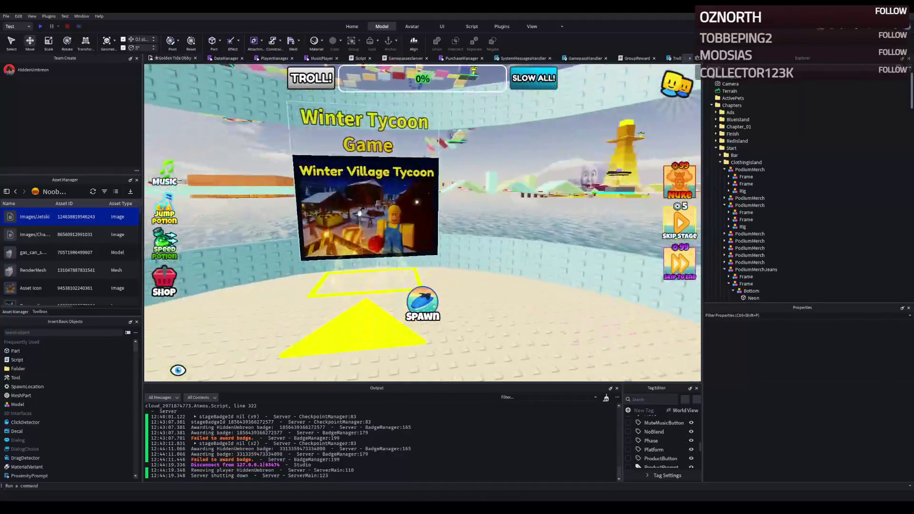
Select the sign's SignHead, import the ski resort thumbnail, and add a SurfaceGui with its ImageLabel selected.
{"action": "left_click", "coordinate": [343, 230]}
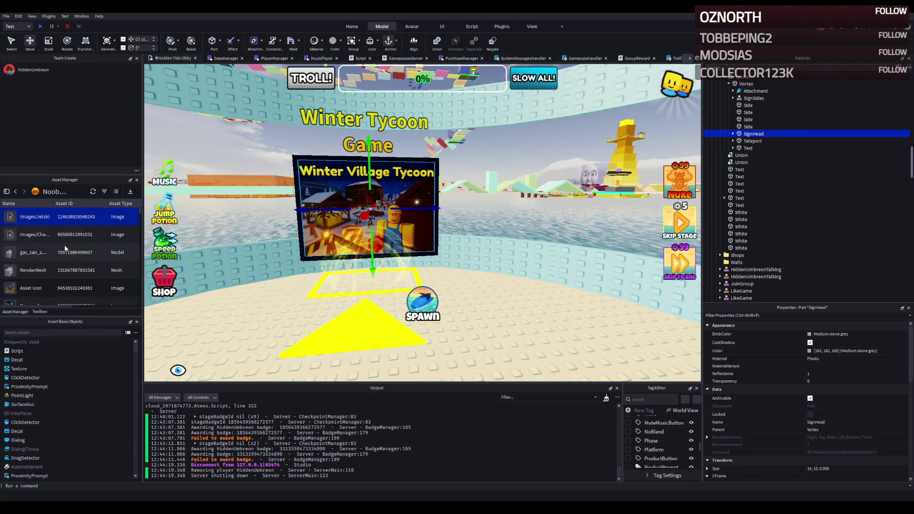
{"action": "left_click", "coordinate": [39, 219]}
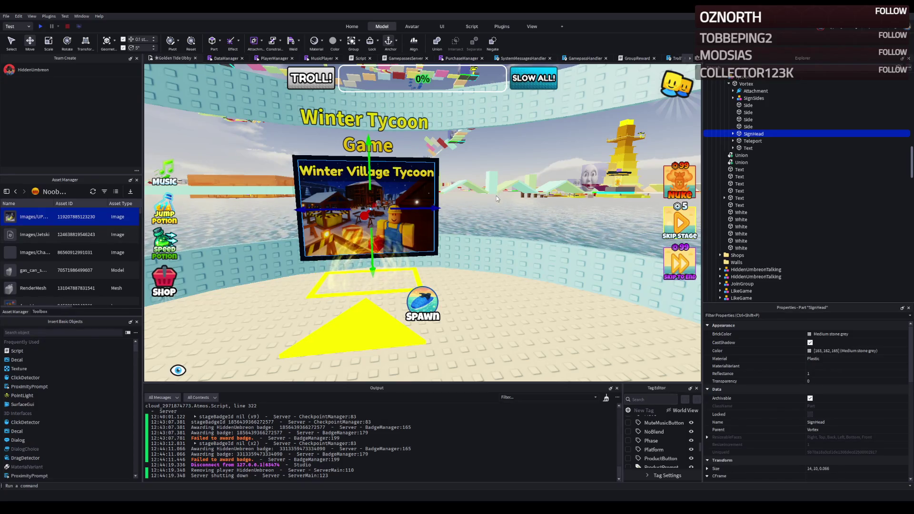
{"action": "left_click", "coordinate": [767, 133]}
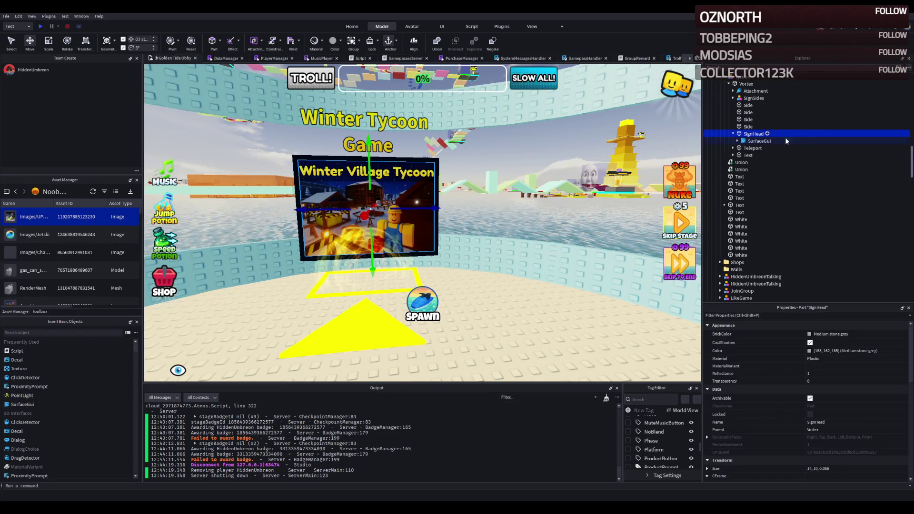
{"action": "key", "text": "Right"}
{"action": "left_click", "coordinate": [756, 148]}
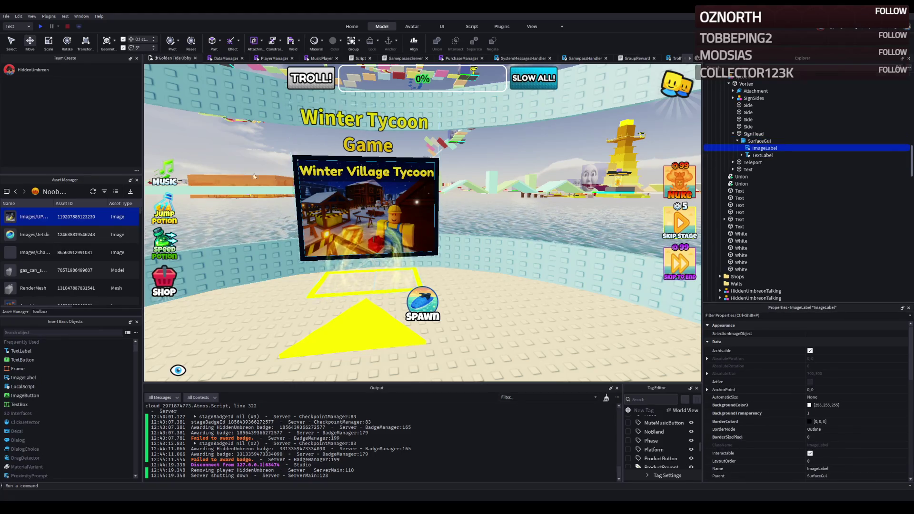
Paste the new thumbnail asset id into the ImageLabel's Image property and frame the updated sign.
{"action": "scroll", "coordinate": [856, 381], "scroll_direction": "down", "scroll_amount": 8}
{"action": "left_click", "coordinate": [885, 378]}
{"action": "key", "text": "ctrl+v"}
{"action": "key", "text": "Return"}
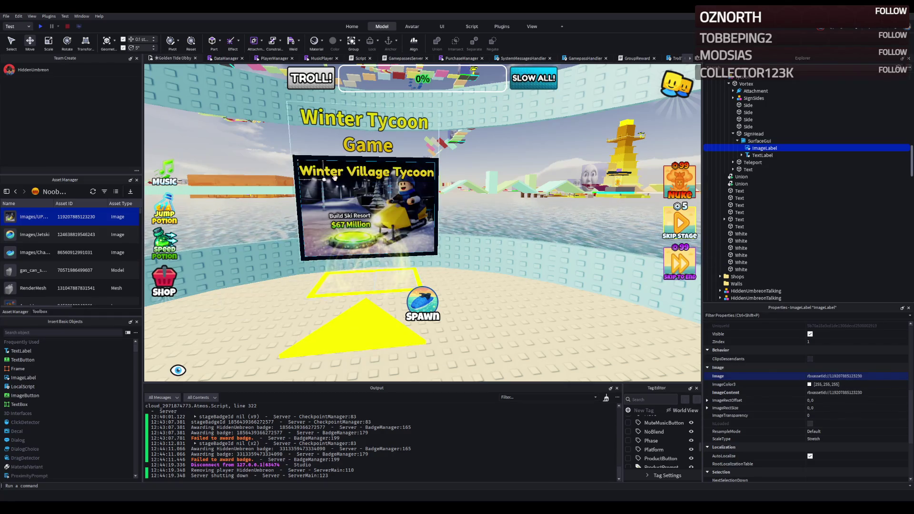
{"action": "scroll", "coordinate": [335, 177], "scroll_direction": "up", "scroll_amount": 5}
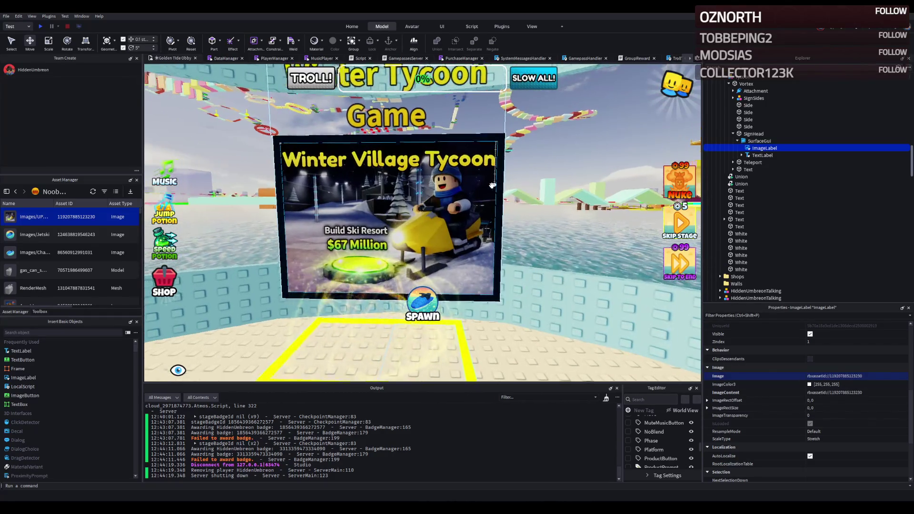
{"action": "scroll", "coordinate": [492, 185], "scroll_direction": "down", "scroll_amount": 5}
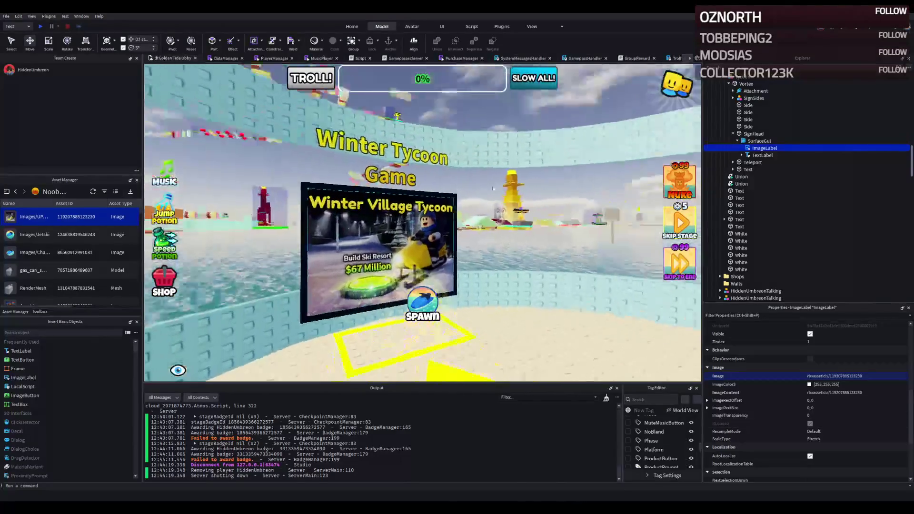
{"action": "key", "text": "f"}
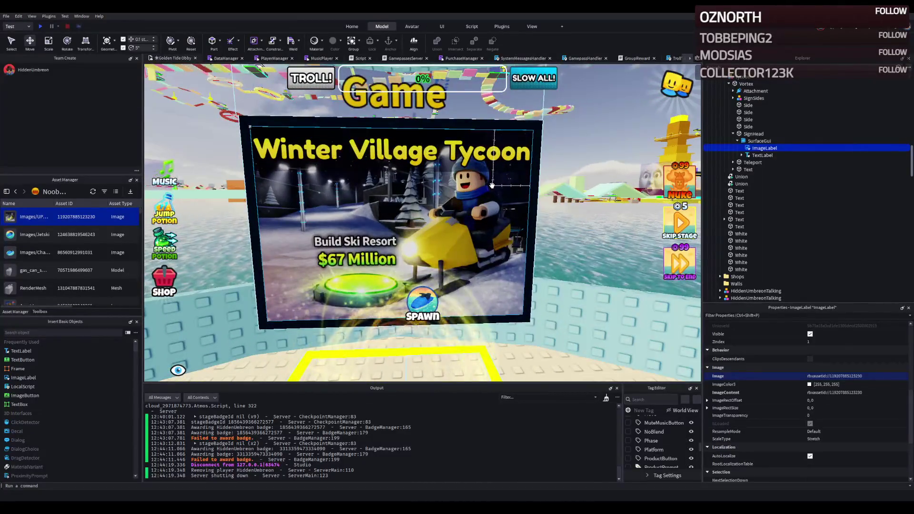
{"action": "scroll", "coordinate": [491, 185], "scroll_direction": "up", "scroll_amount": 3}
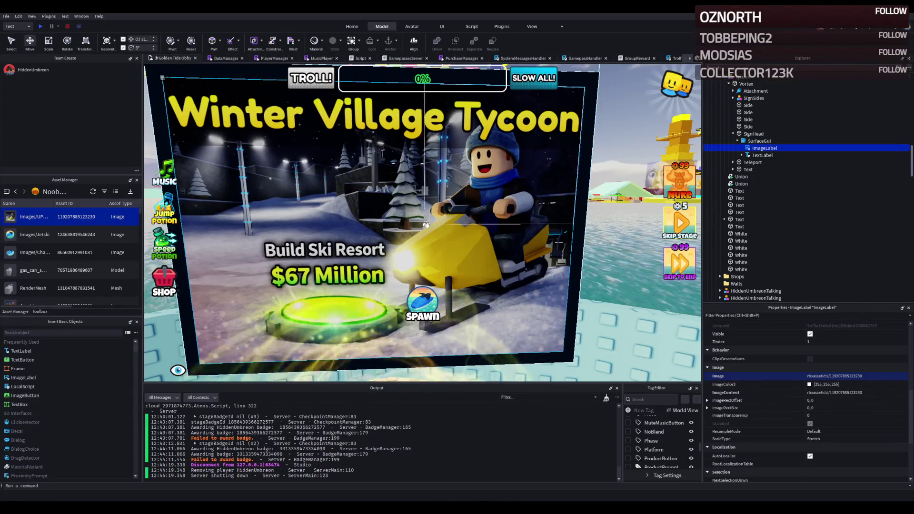
{"action": "scroll", "coordinate": [426, 225], "scroll_direction": "down", "scroll_amount": 5}
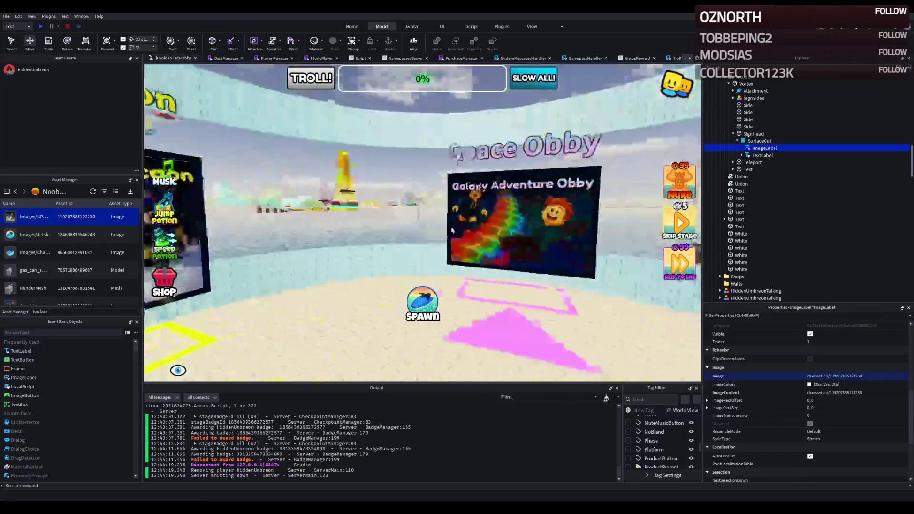
{"action": "key", "text": "a"}
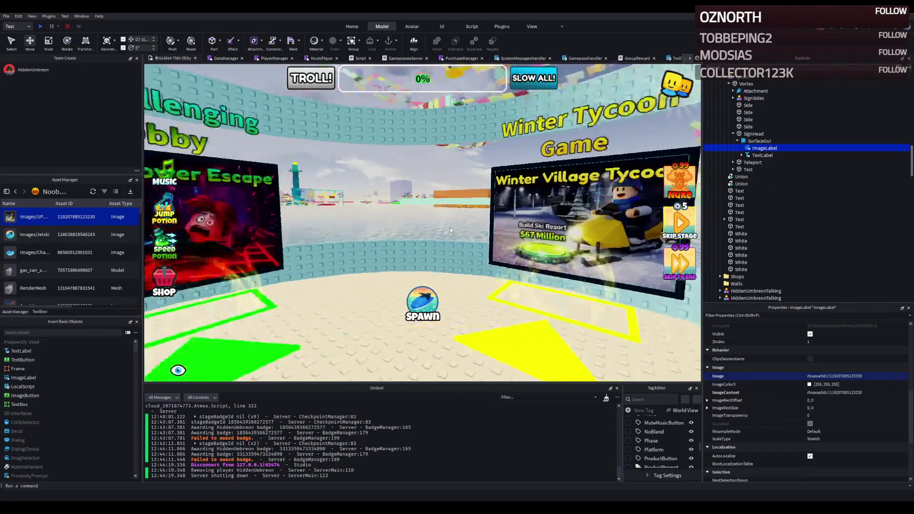
{"action": "key", "text": "a"}
{"action": "key", "text": "d"}
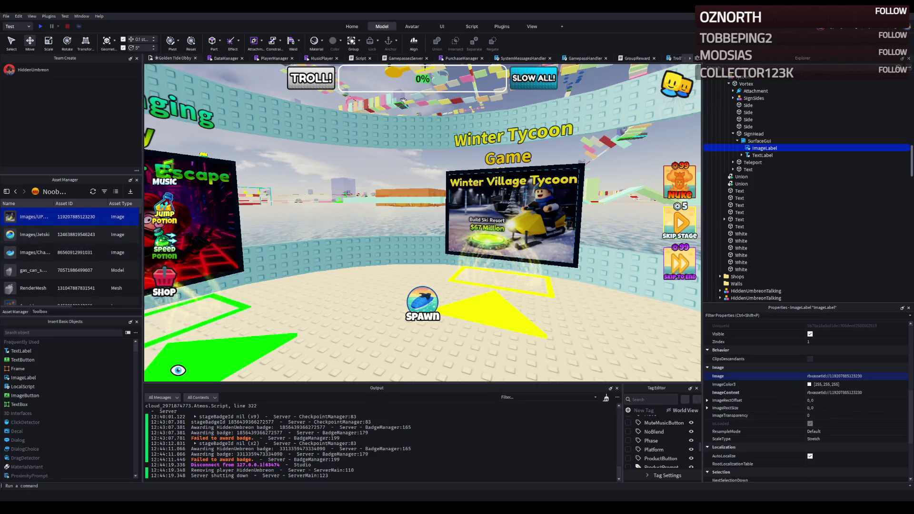
{"action": "right_click", "coordinate": [260, 215]}
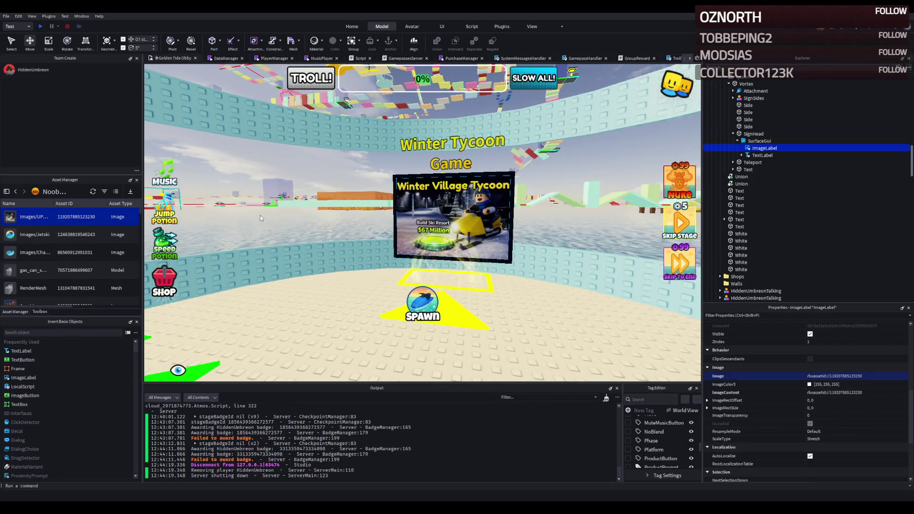
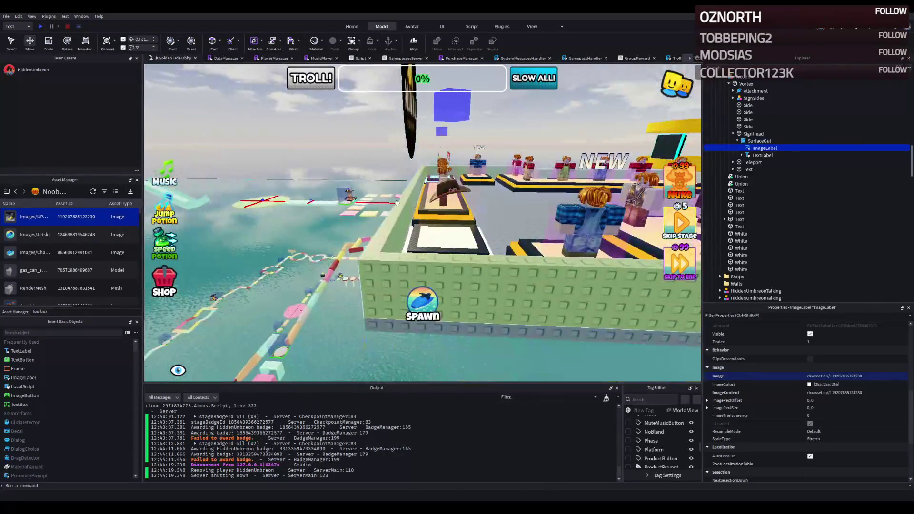
Shift one White wall about 9.9 studs sideways and resize another green wall to about 36 studs.
{"action": "left_click", "coordinate": [397, 212]}
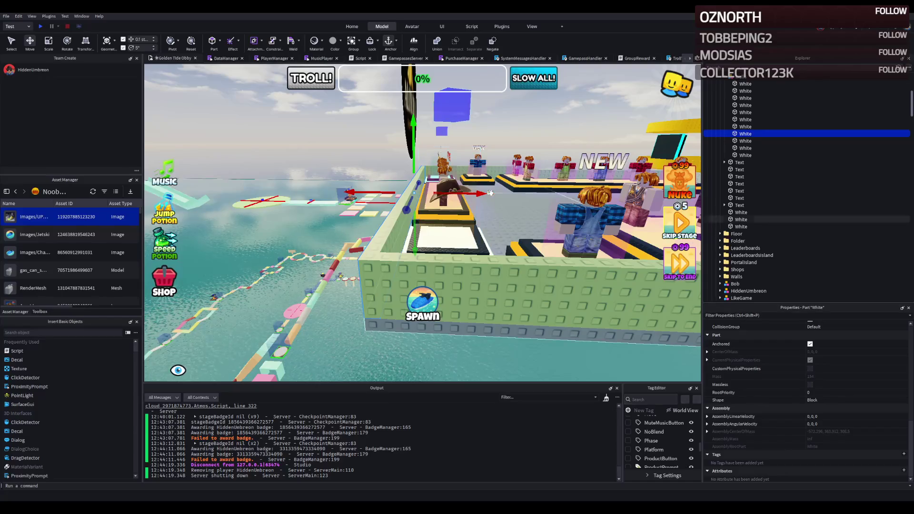
{"action": "left_click_drag", "start_coordinate": [492, 190], "coordinate": [447, 193]}
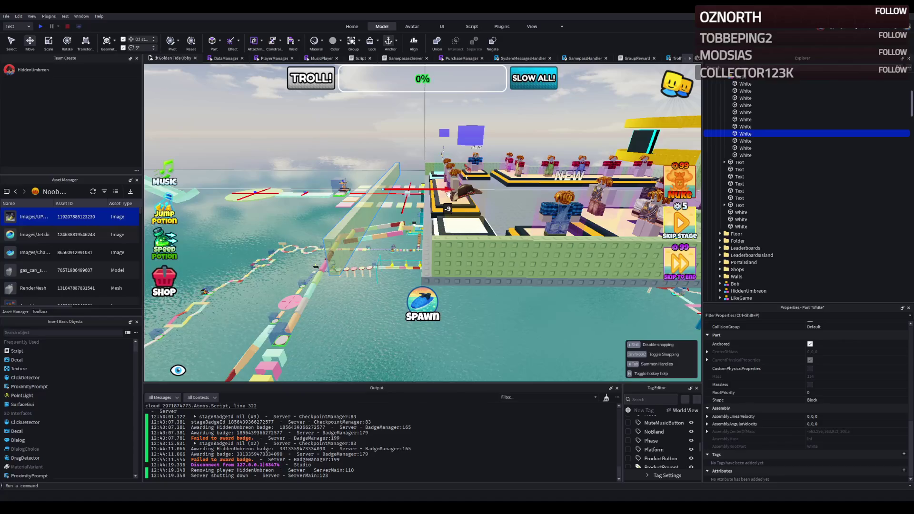
{"action": "left_click", "coordinate": [458, 267]}
{"action": "left_click", "coordinate": [427, 261]}
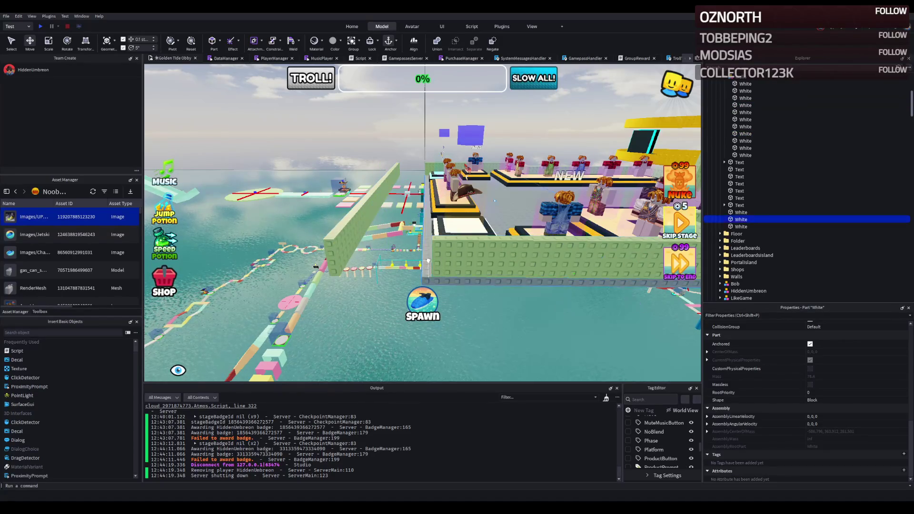
{"action": "left_click", "coordinate": [453, 252]}
{"action": "left_click_drag", "start_coordinate": [432, 248], "coordinate": [375, 269]}
{"action": "scroll", "coordinate": [375, 269], "scroll_direction": "up", "scroll_amount": 5}
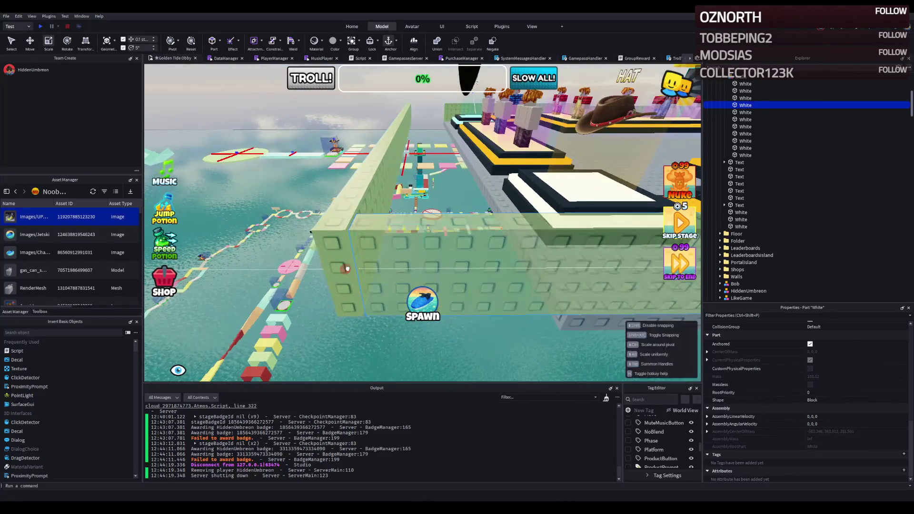
{"action": "scroll", "coordinate": [347, 272], "scroll_direction": "up", "scroll_amount": 5}
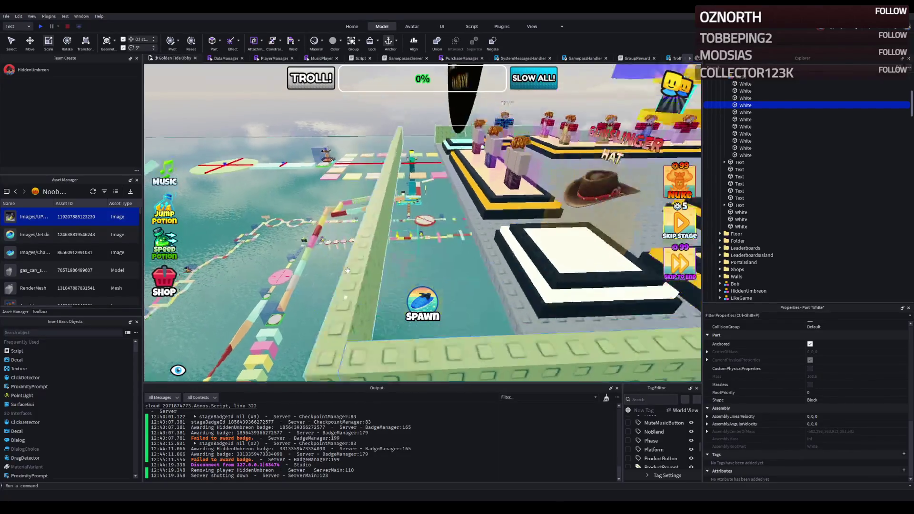
Stretch and trim the remaining green wall parts to fit around the podium area.
{"action": "left_click", "coordinate": [745, 141]}
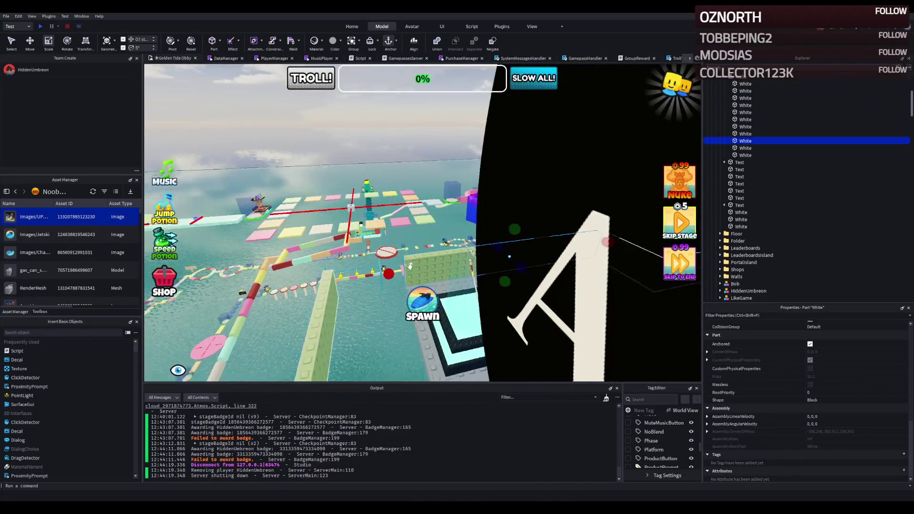
{"action": "left_click_drag", "start_coordinate": [431, 189], "coordinate": [342, 225]}
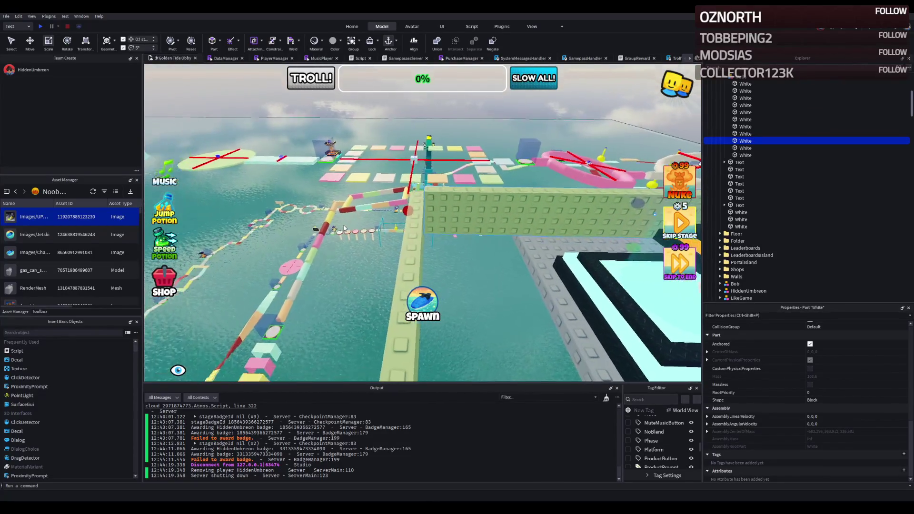
{"action": "scroll", "coordinate": [423, 208], "scroll_direction": "up", "scroll_amount": 5}
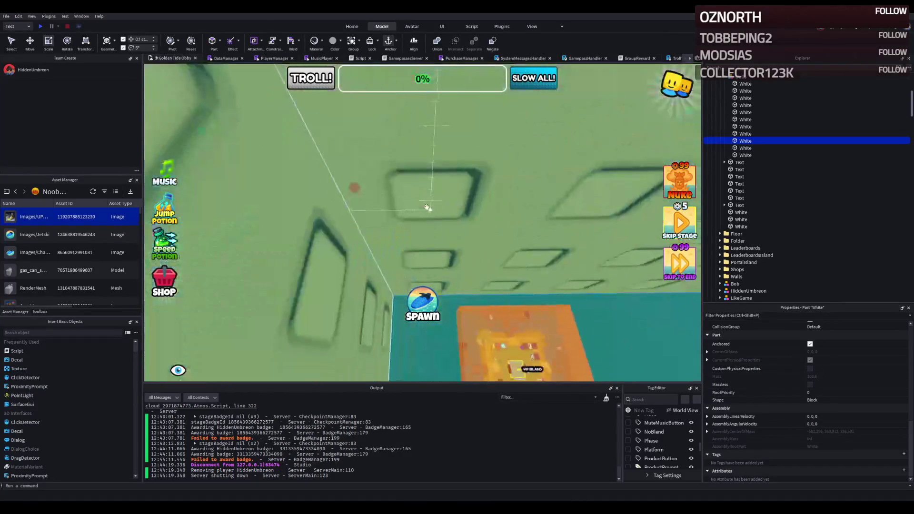
{"action": "left_click_drag", "start_coordinate": [386, 208], "coordinate": [342, 213]}
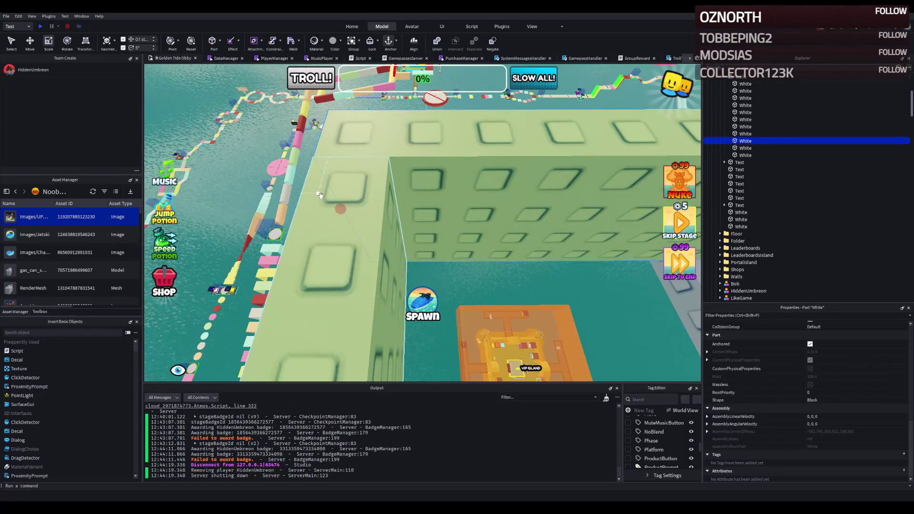
{"action": "key", "text": "w"}
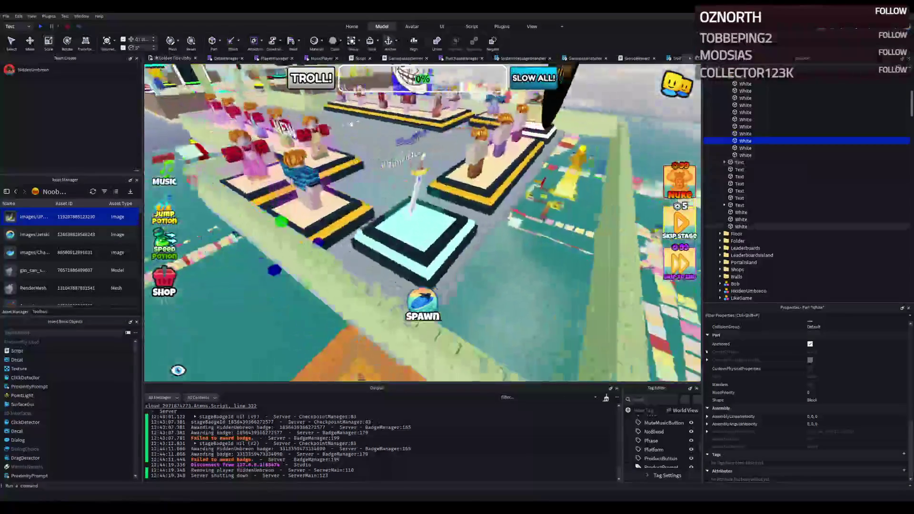
{"action": "left_click", "coordinate": [399, 260]}
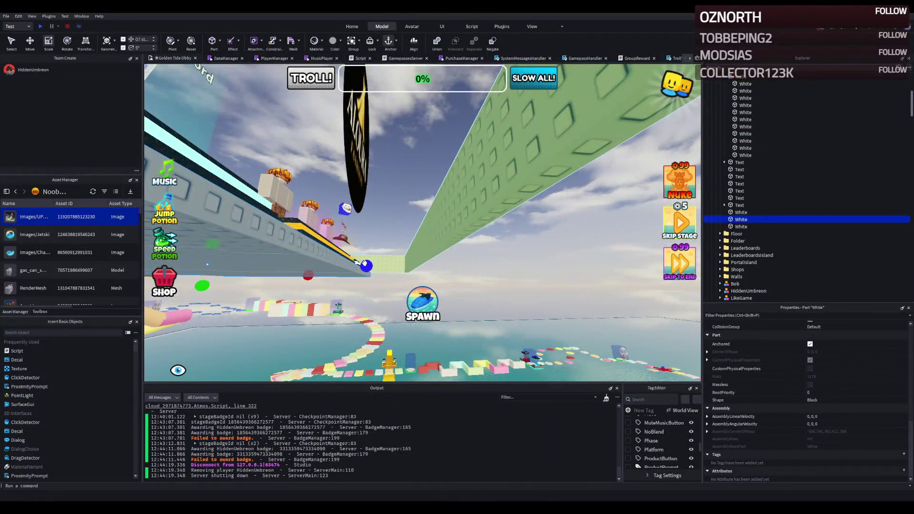
{"action": "left_click_drag", "start_coordinate": [364, 265], "coordinate": [404, 257]}
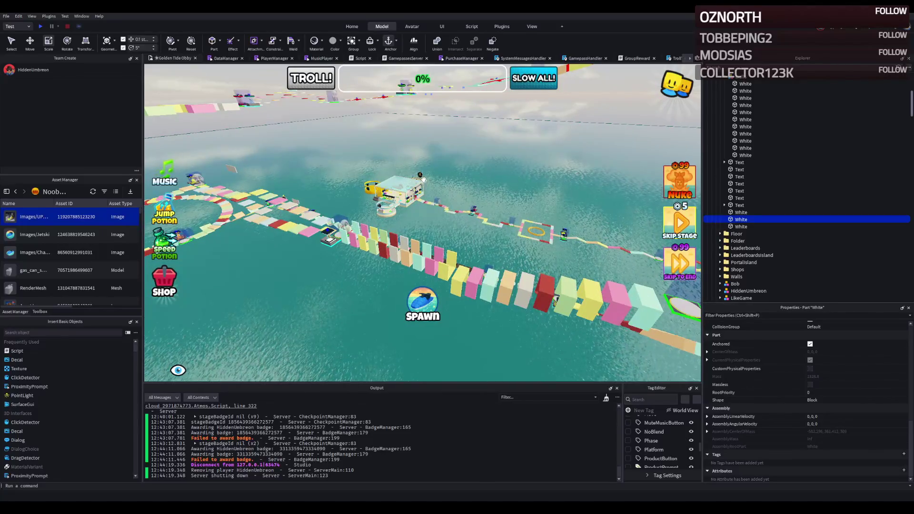
Duplicate the PodiumMerchJeans model and drop the copy onto the clothing island at floor level.
{"action": "left_click", "coordinate": [421, 177]}
{"action": "key", "text": "f"}
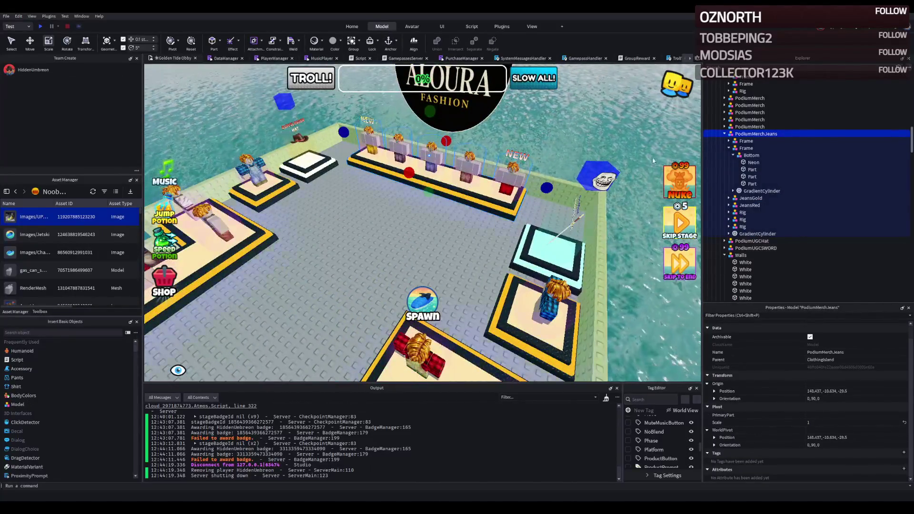
{"action": "left_click", "coordinate": [725, 134]}
{"action": "key", "text": "ctrl+2"}
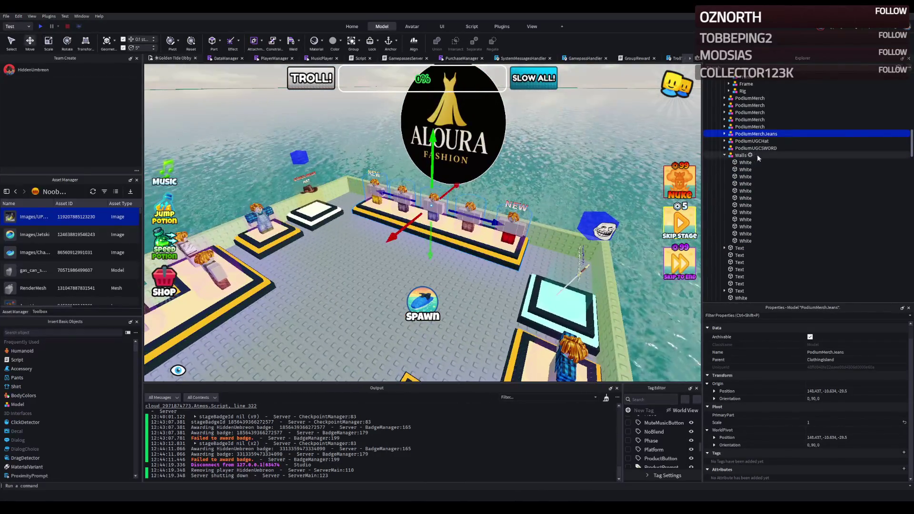
{"action": "key", "text": "d"}
{"action": "key", "text": "ctrl+d"}
{"action": "left_click_drag", "start_coordinate": [618, 176], "coordinate": [419, 224]}
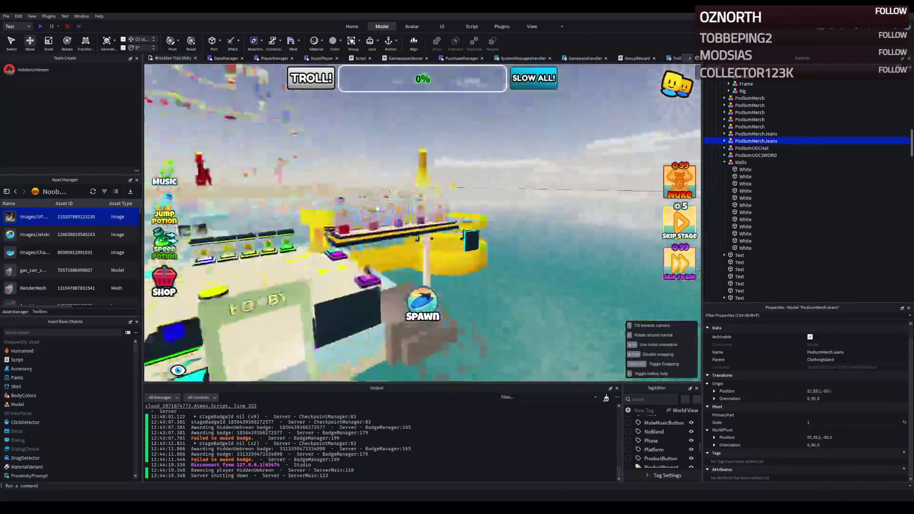
{"action": "key", "text": "w"}
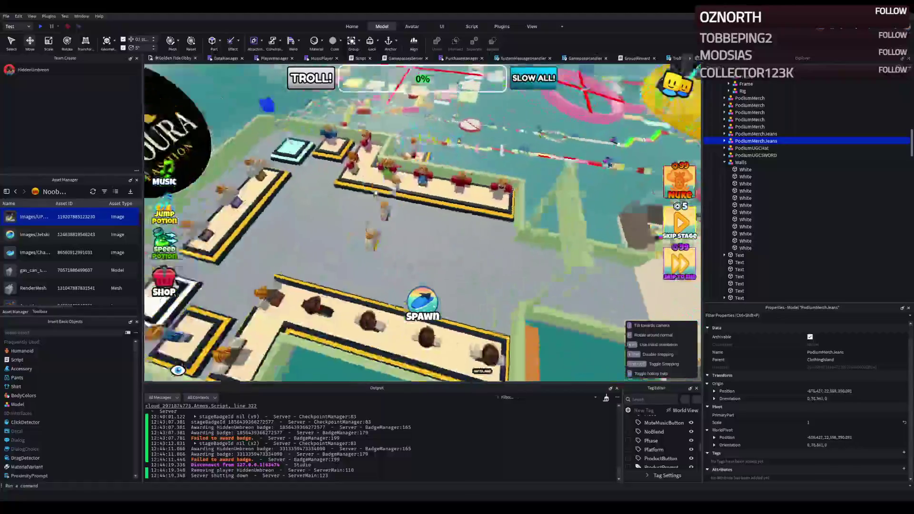
{"action": "left_click_drag", "start_coordinate": [375, 192], "coordinate": [348, 192]}
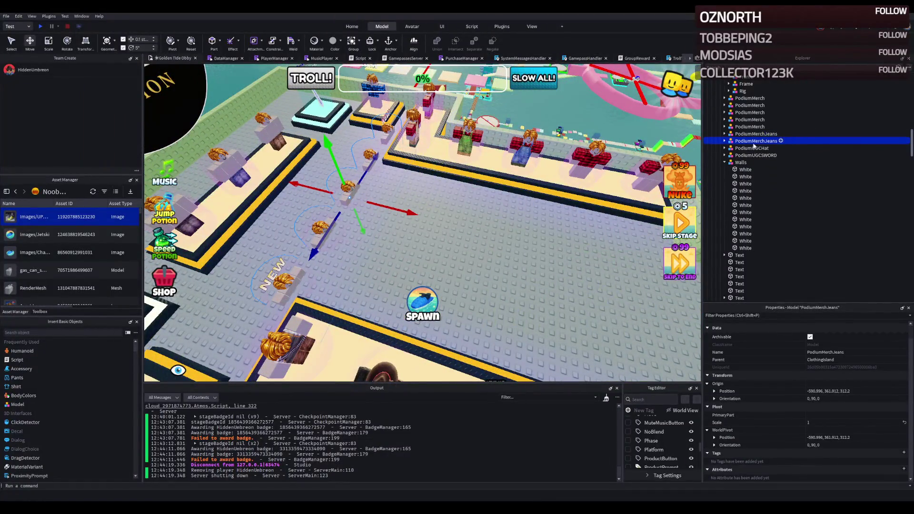
{"action": "left_click_drag", "start_coordinate": [348, 205], "coordinate": [397, 209]}
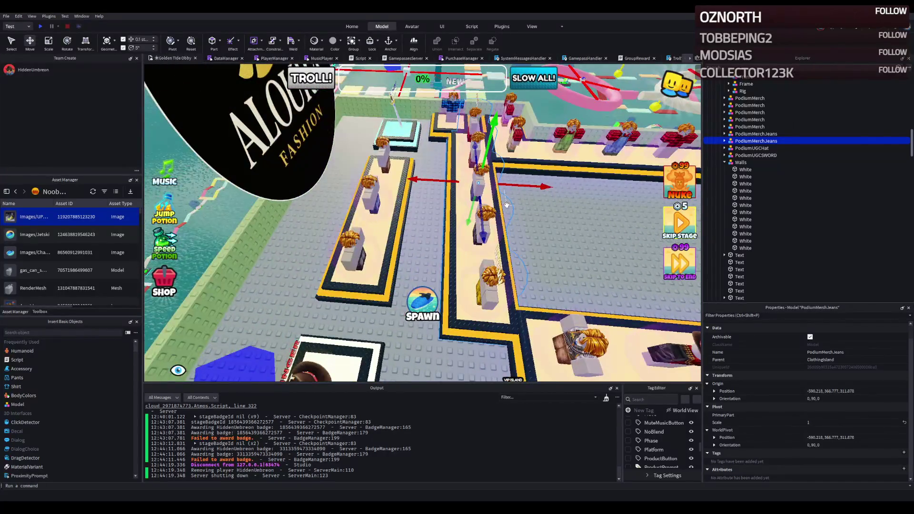
Slide the jeans podium about 13 studs along X into line beside the hat podium.
{"action": "left_click_drag", "start_coordinate": [506, 205], "coordinate": [510, 198]}
{"action": "mouse_move", "coordinate": [541, 119]}
{"action": "left_mouse_down"}
{"action": "mouse_move", "coordinate": [452, 141]}
{"action": "mouse_move", "coordinate": [458, 193]}
{"action": "mouse_move", "coordinate": [421, 250]}
{"action": "left_mouse_up"}
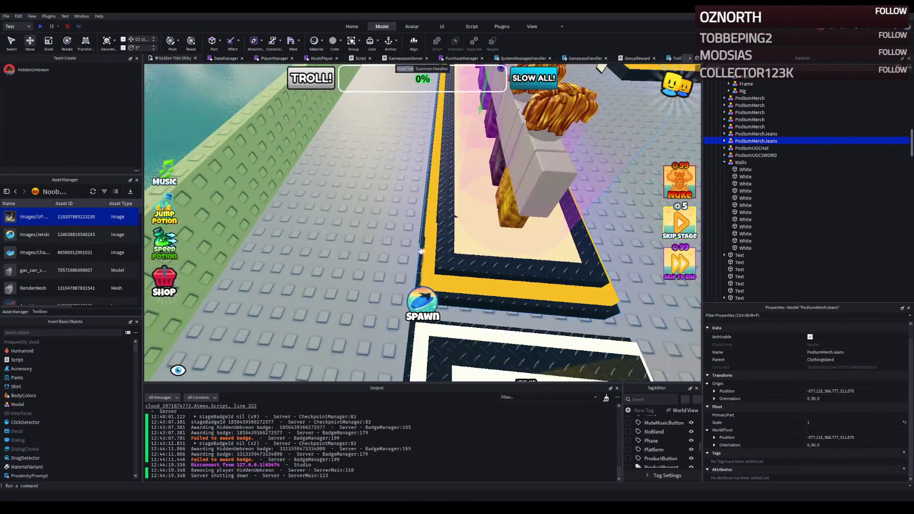
{"action": "scroll", "coordinate": [420, 243], "scroll_direction": "up", "scroll_amount": 10}
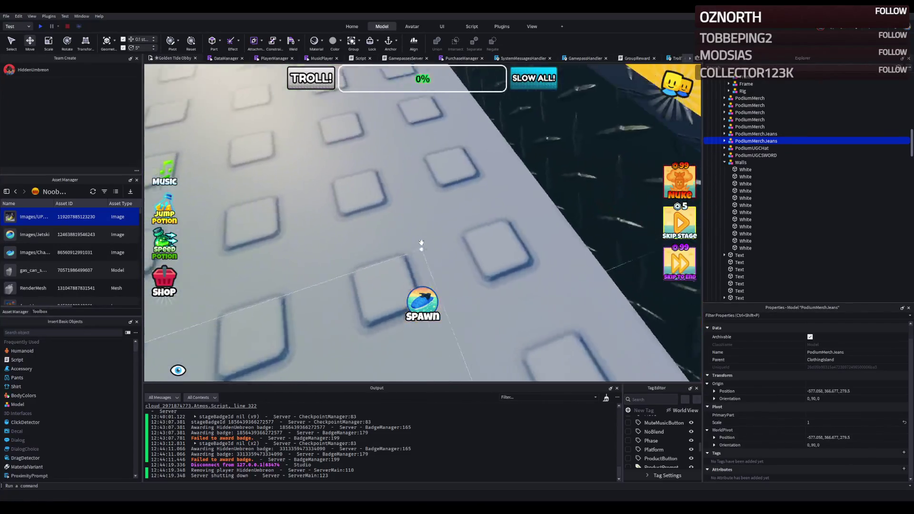
{"action": "scroll", "coordinate": [421, 243], "scroll_direction": "down", "scroll_amount": 5}
{"action": "scroll", "coordinate": [420, 242], "scroll_direction": "up", "scroll_amount": 5}
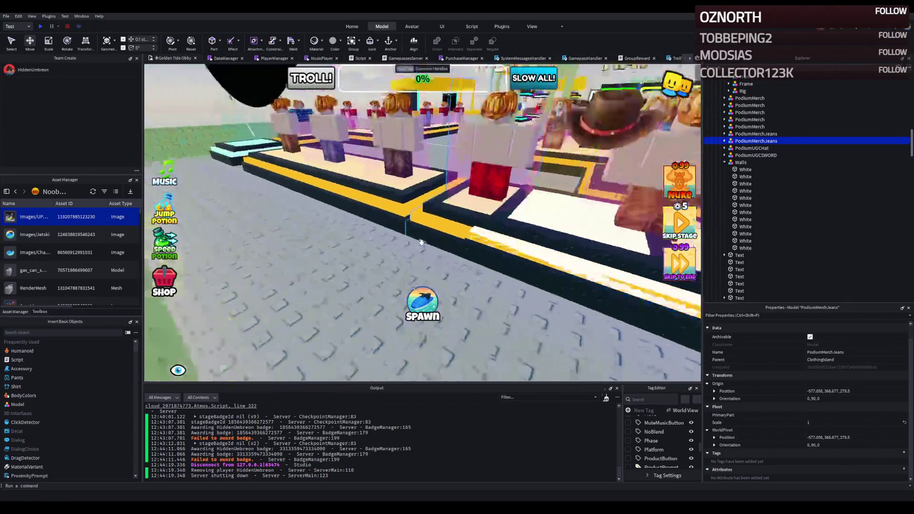
{"action": "scroll", "coordinate": [421, 242], "scroll_direction": "down", "scroll_amount": 3}
{"action": "key", "text": "f"}
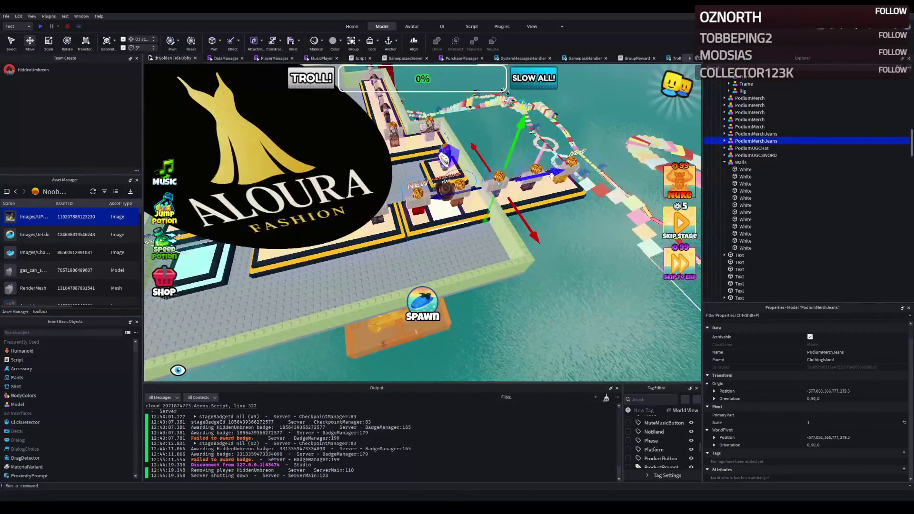
{"action": "left_click_drag", "start_coordinate": [295, 167], "coordinate": [293, 200]}
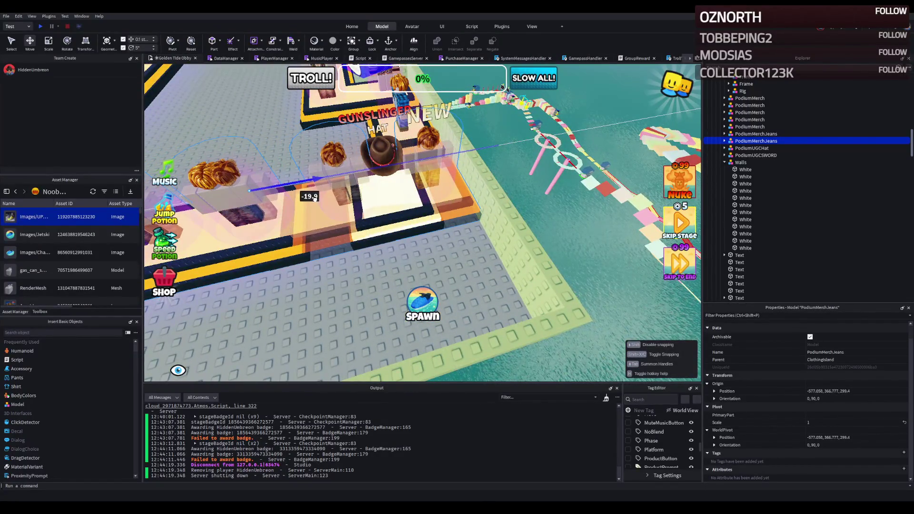
{"action": "mouse_move", "coordinate": [314, 199]}
{"action": "left_mouse_down"}
{"action": "mouse_move", "coordinate": [525, 192]}
{"action": "mouse_move", "coordinate": [454, 204]}
{"action": "left_mouse_up"}
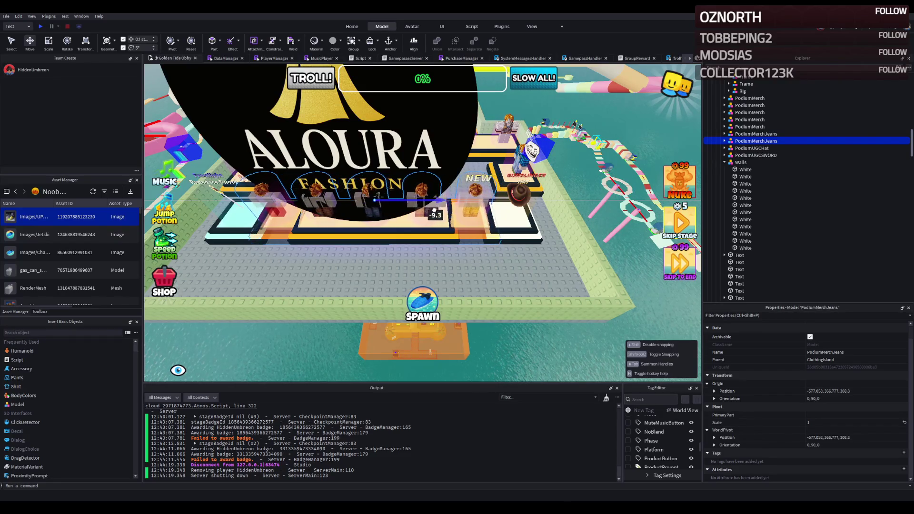
{"action": "mouse_move", "coordinate": [433, 211]}
{"action": "left_mouse_down"}
{"action": "mouse_move", "coordinate": [447, 202]}
{"action": "mouse_move", "coordinate": [421, 242]}
{"action": "mouse_move", "coordinate": [437, 246]}
{"action": "left_mouse_up"}
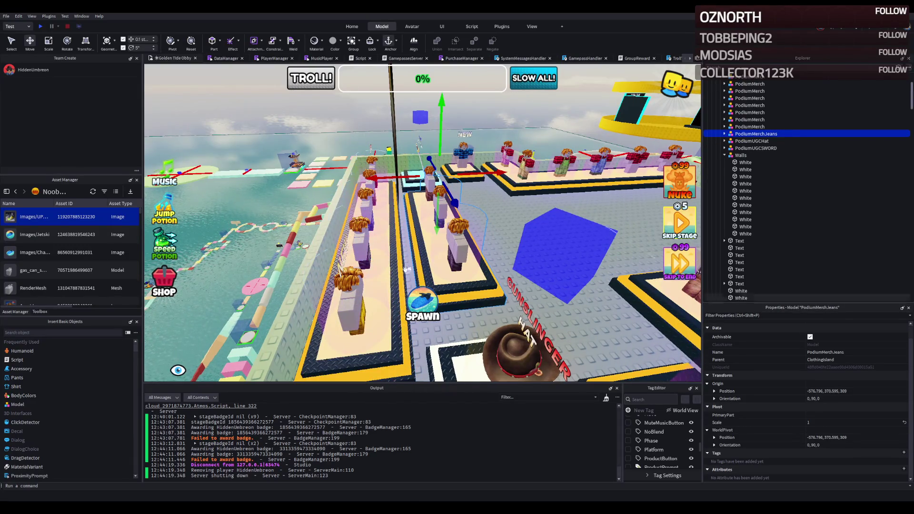
{"action": "left_click", "coordinate": [361, 209], "text": "ctrl"}
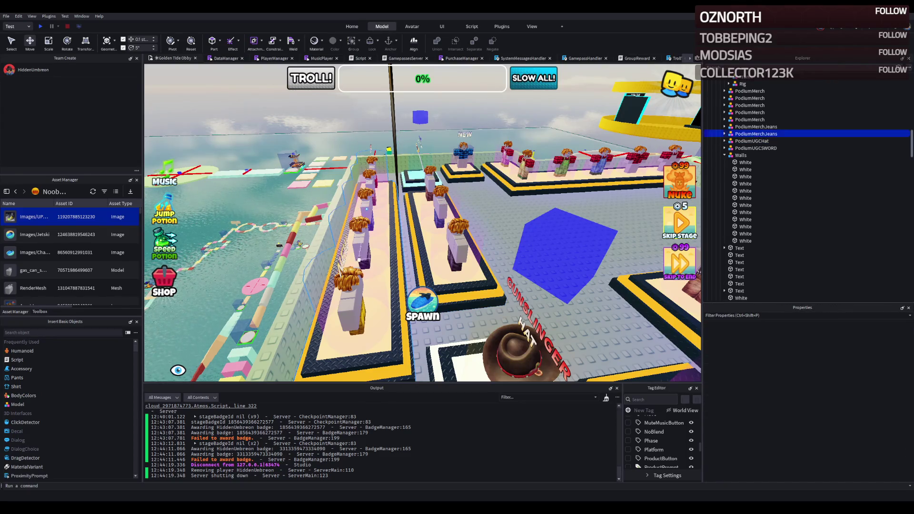
Delete the extra duplicate PodiumMerchJeans podium.
{"action": "left_click_drag", "start_coordinate": [754, 137], "coordinate": [746, 149]}
{"action": "left_click", "coordinate": [756, 213]}
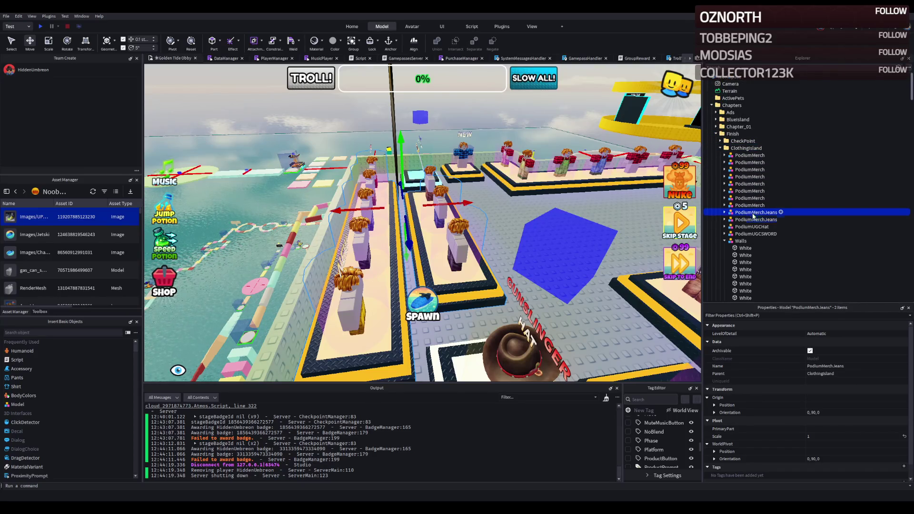
{"action": "key", "text": "F2"}
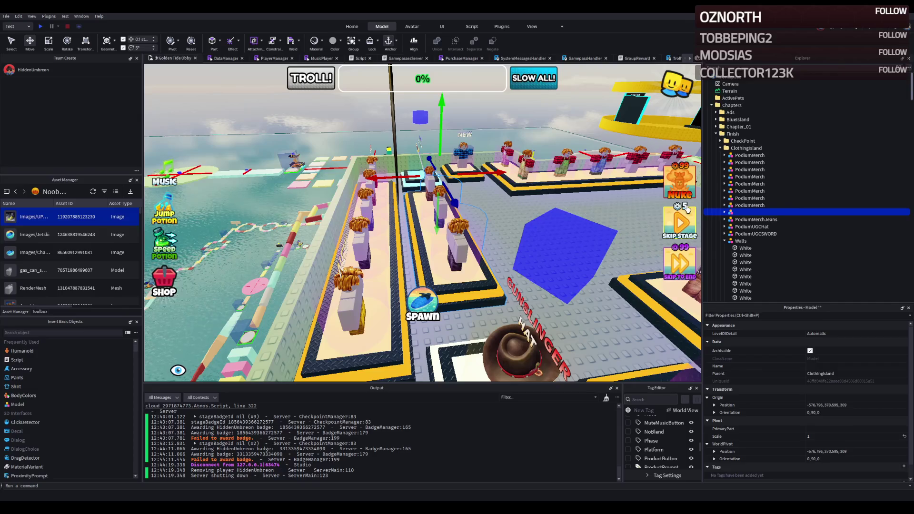
{"action": "key", "text": "Delete"}
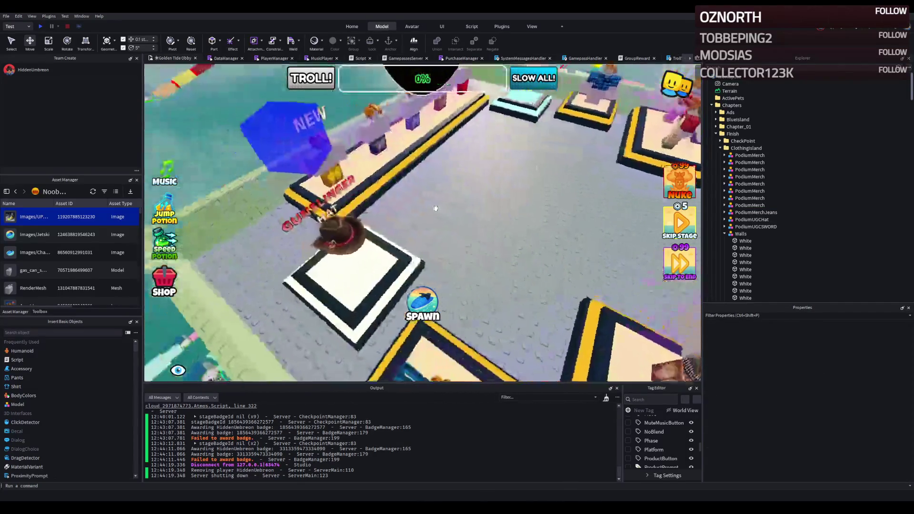
Rotate the hat and sword podiums 90 degrees and shift each 3.5 studs along Z.
{"action": "left_click", "coordinate": [433, 221]}
{"action": "key", "text": "f"}
{"action": "key", "text": "ctrl+r"}
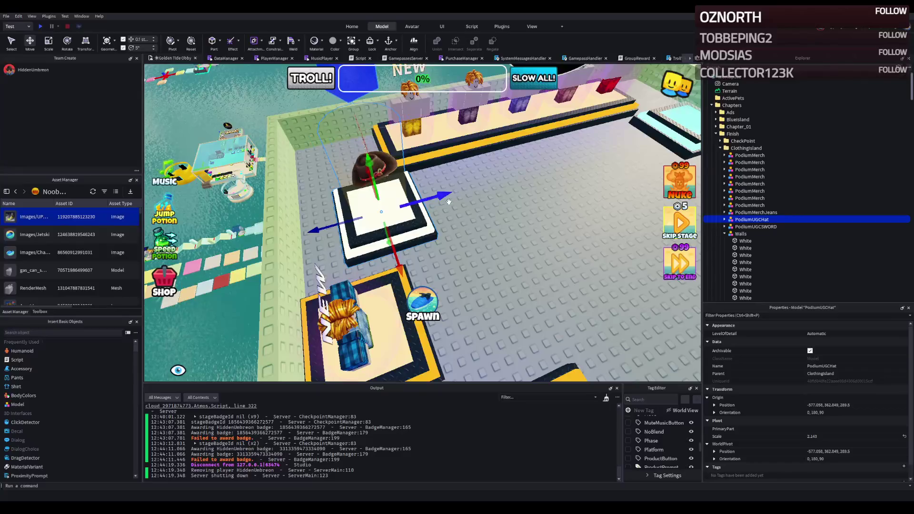
{"action": "left_click_drag", "start_coordinate": [441, 198], "coordinate": [410, 203]}
{"action": "key", "text": "d"}
{"action": "left_click", "coordinate": [442, 200]}
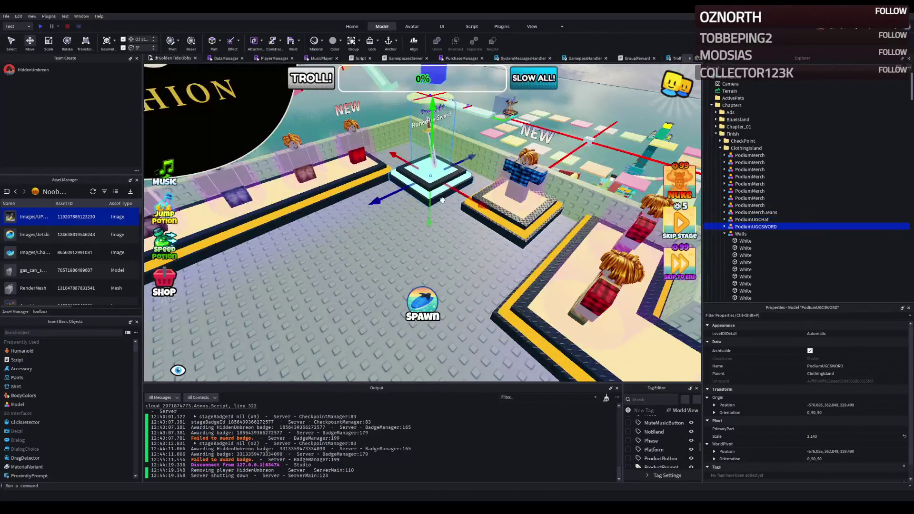
{"action": "key", "text": "ctrl+r"}
{"action": "key", "text": "ctrl+r"}
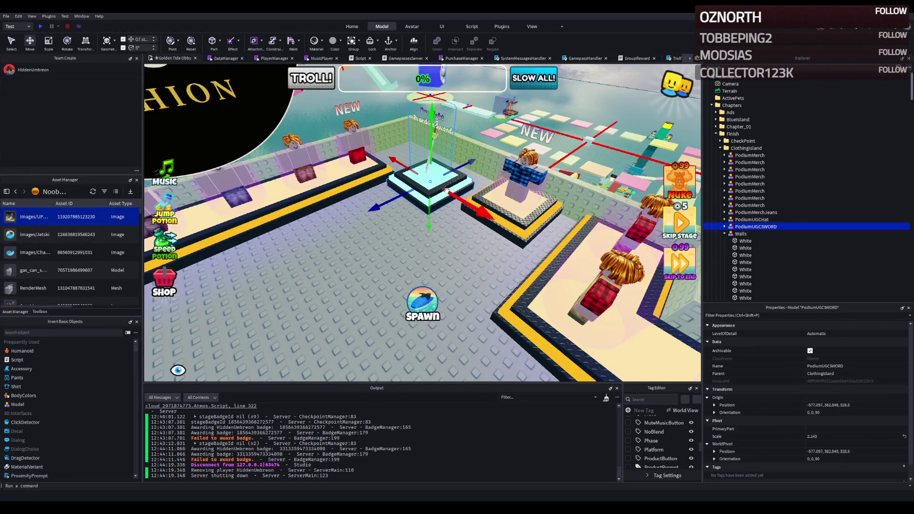
{"action": "left_click_drag", "start_coordinate": [452, 166], "coordinate": [482, 158]}
Slide the Aloura Fashion sign about 7.9 studs left along X.
{"action": "left_click", "coordinate": [483, 158]}
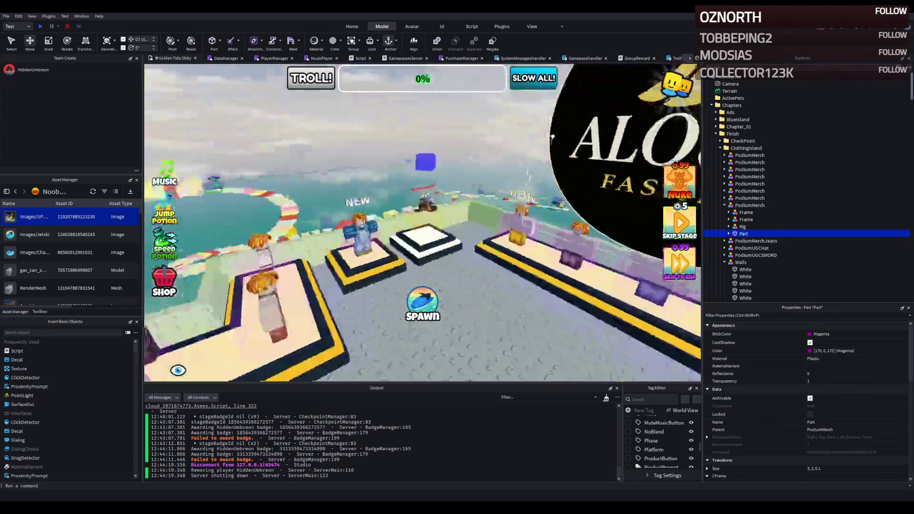
{"action": "left_click", "coordinate": [468, 217]}
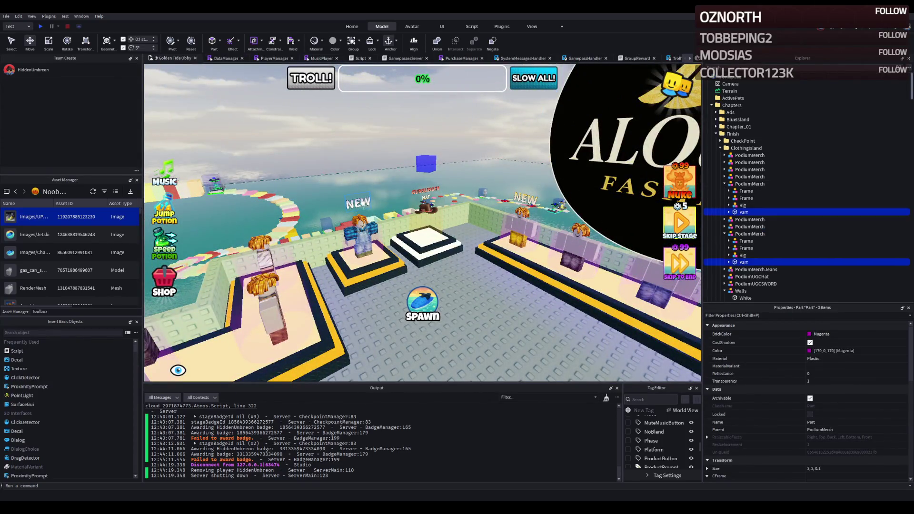
{"action": "left_click", "coordinate": [468, 218]}
{"action": "left_click_drag", "start_coordinate": [468, 218], "coordinate": [478, 218]}
{"action": "left_click", "coordinate": [471, 186]}
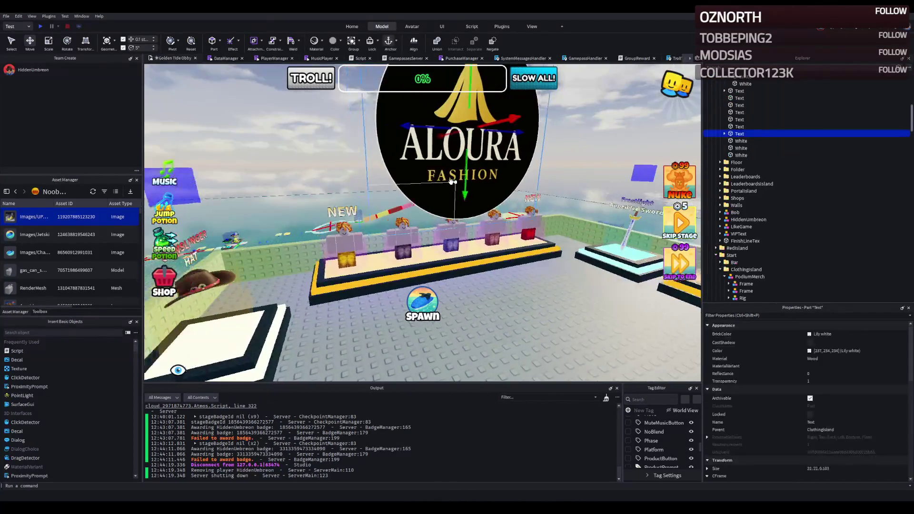
{"action": "mouse_move", "coordinate": [464, 144]}
{"action": "left_mouse_down"}
{"action": "mouse_move", "coordinate": [390, 163]}
{"action": "mouse_move", "coordinate": [383, 180]}
{"action": "mouse_move", "coordinate": [438, 173]}
{"action": "left_mouse_up"}
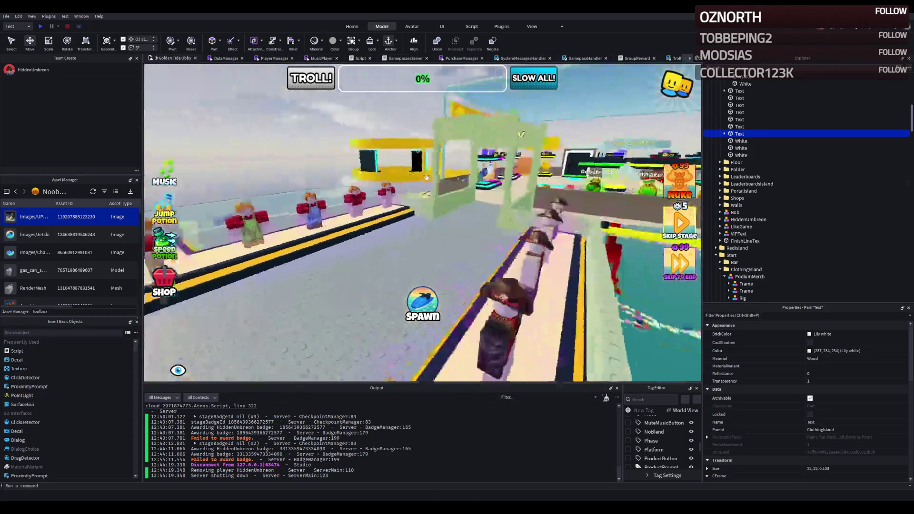
{"action": "key", "text": "Right"}
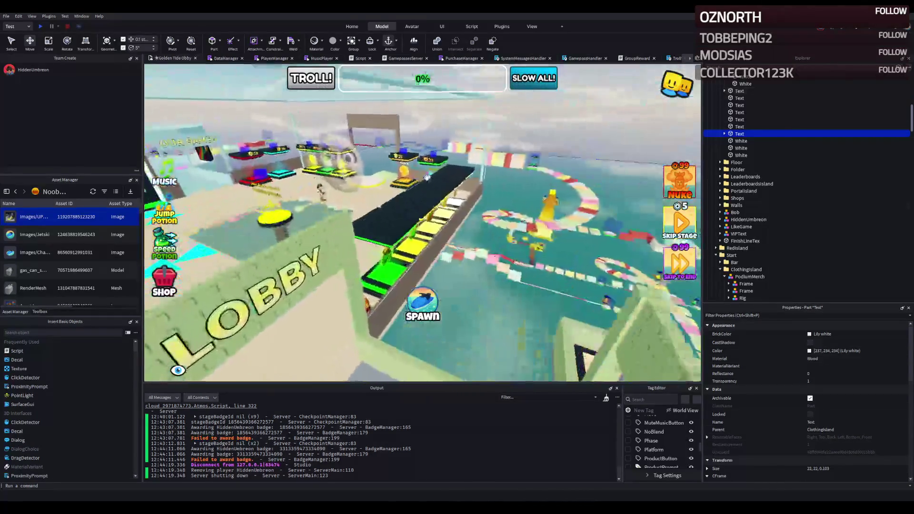
{"action": "key", "text": "f"}
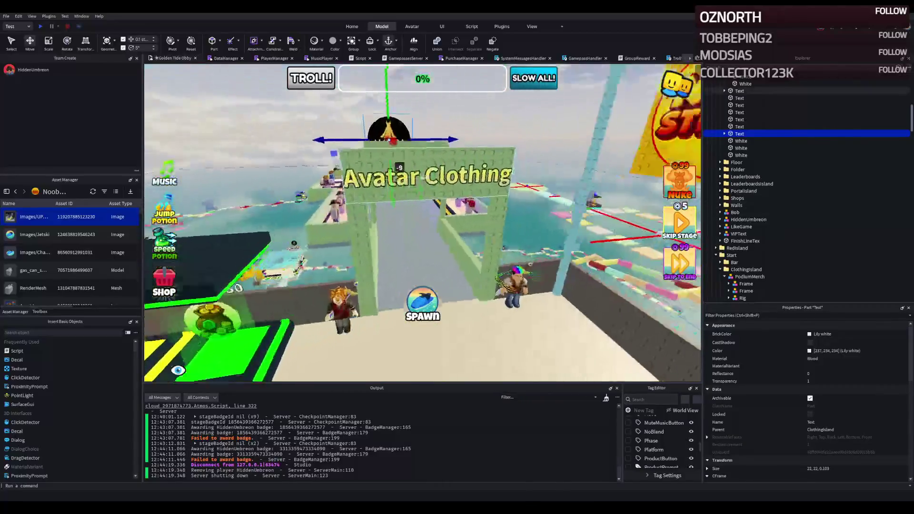
{"action": "key", "text": "w"}
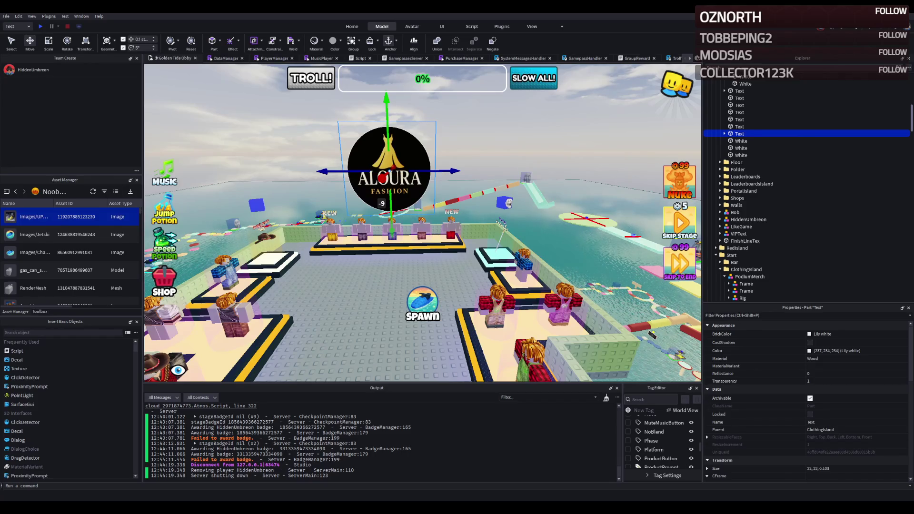
Fly the view from the Aloura sign through the lobby and down over the water.
{"action": "key", "text": "q"}
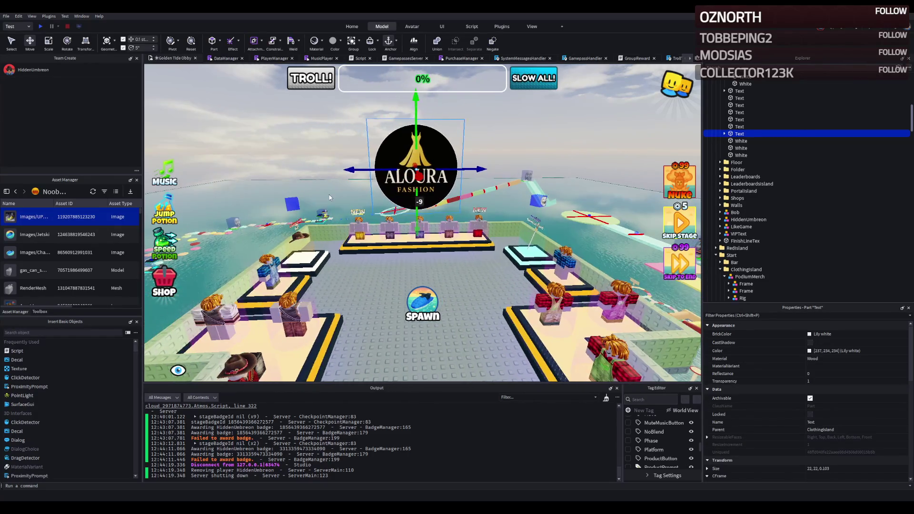
{"action": "key", "text": "w"}
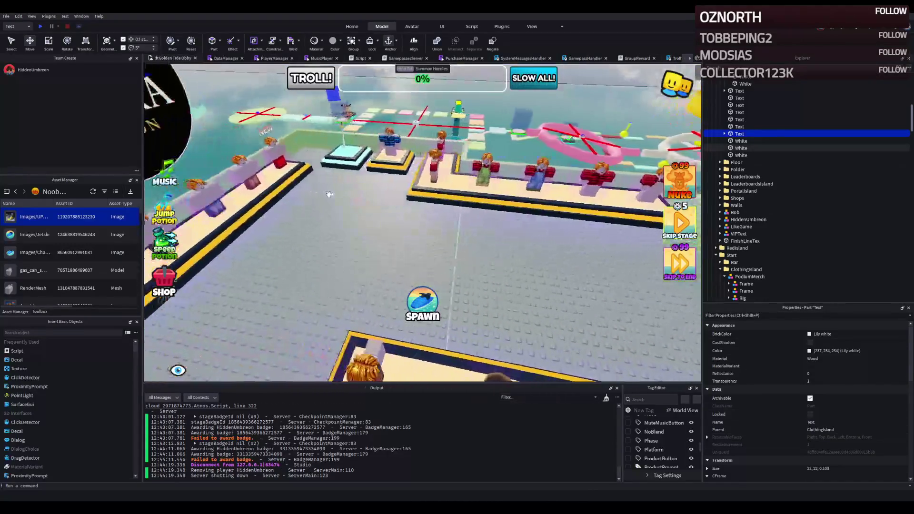
{"action": "key", "text": "e"}
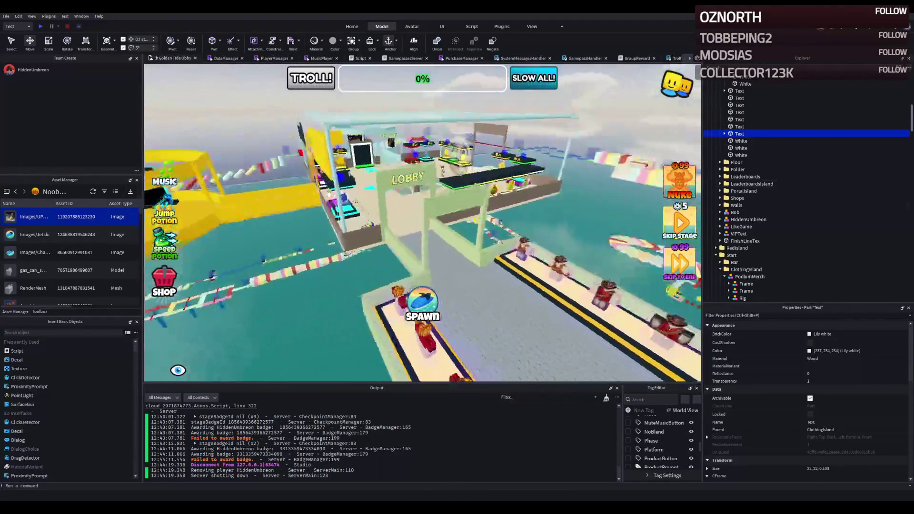
{"action": "key", "text": "w"}
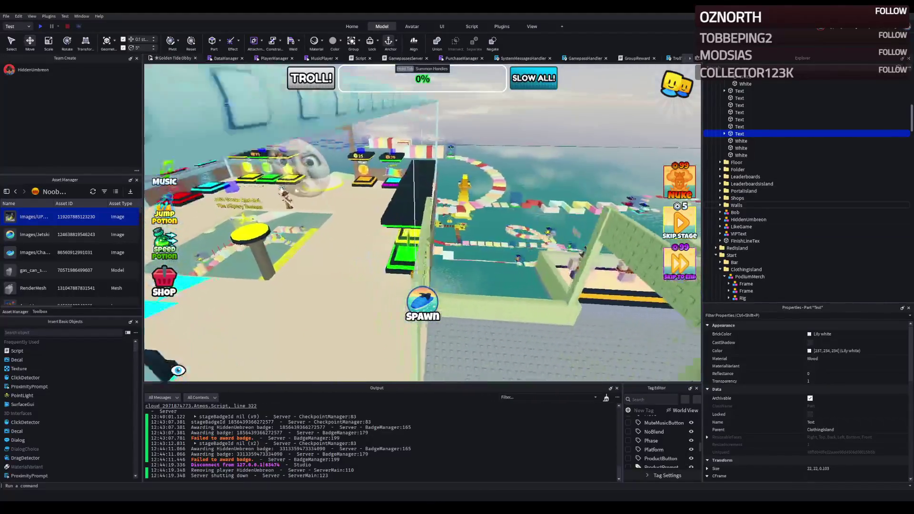
{"action": "key", "text": "q"}
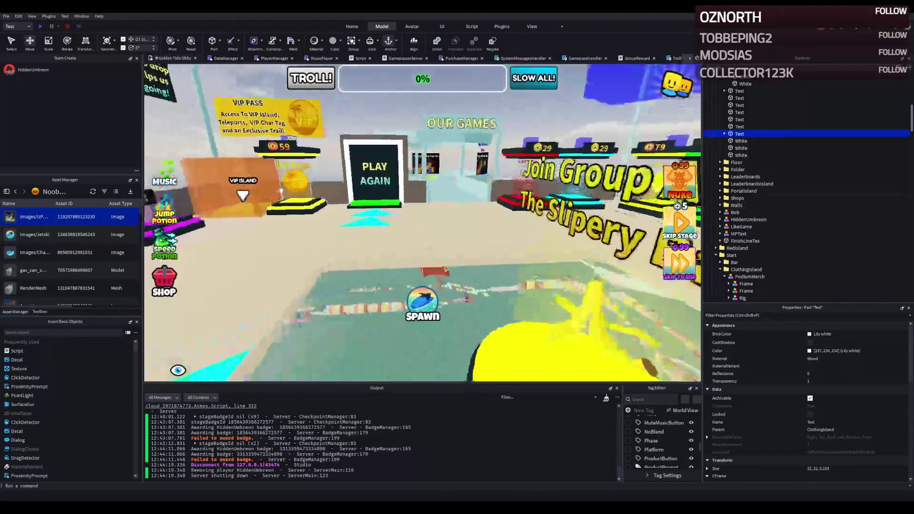
{"action": "key", "text": "s"}
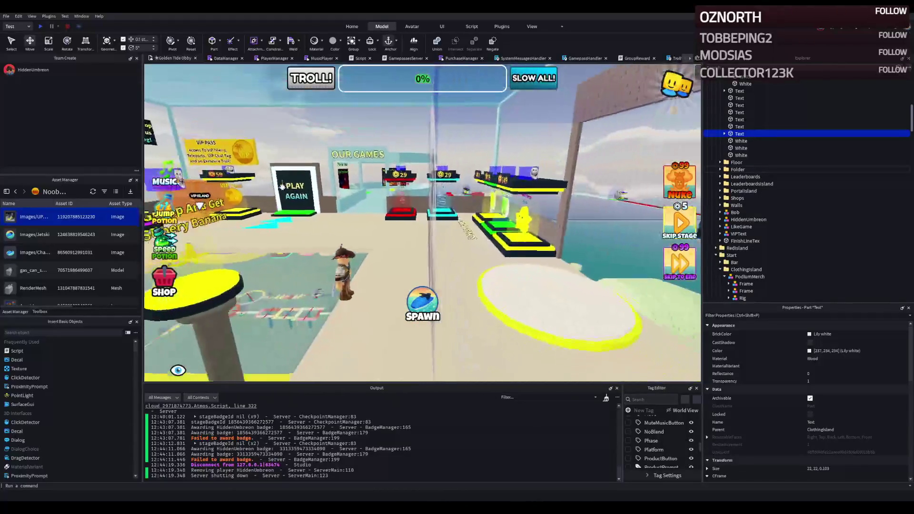
{"action": "key", "text": "a"}
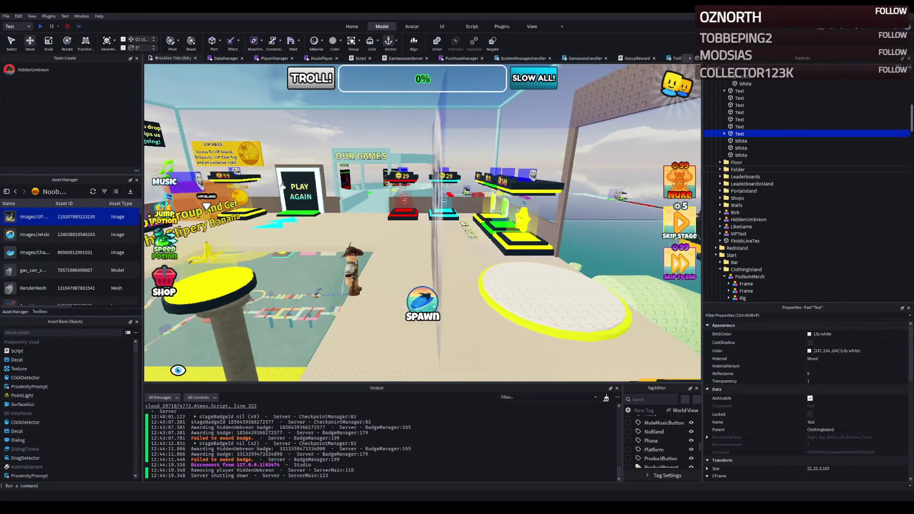
{"action": "key", "text": "w"}
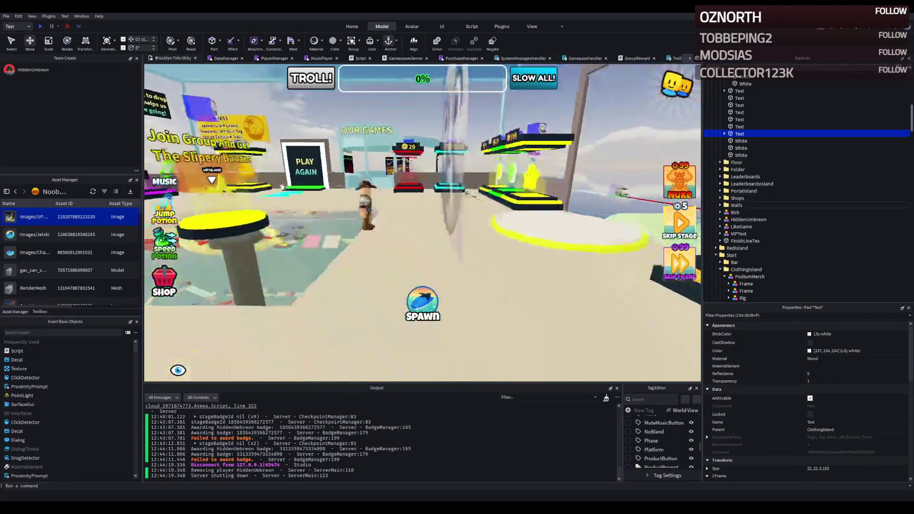
{"action": "key", "text": "q"}
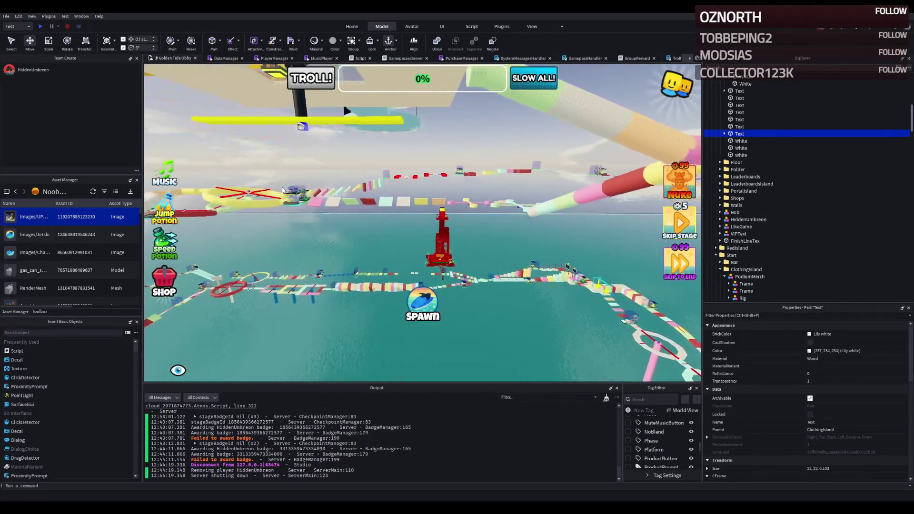
{"action": "key", "text": "q"}
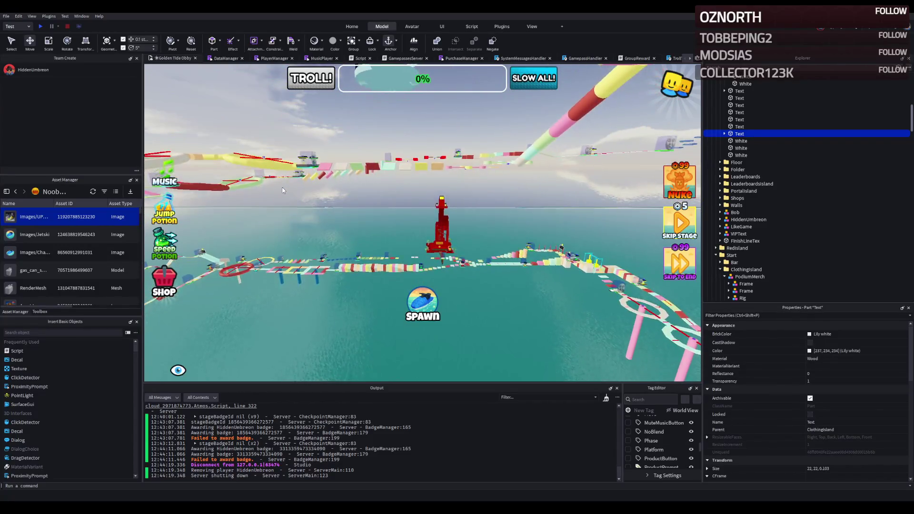
Fly forward over the course past the yellow tower to the Finish Line and red tower.
{"action": "key", "text": "w"}
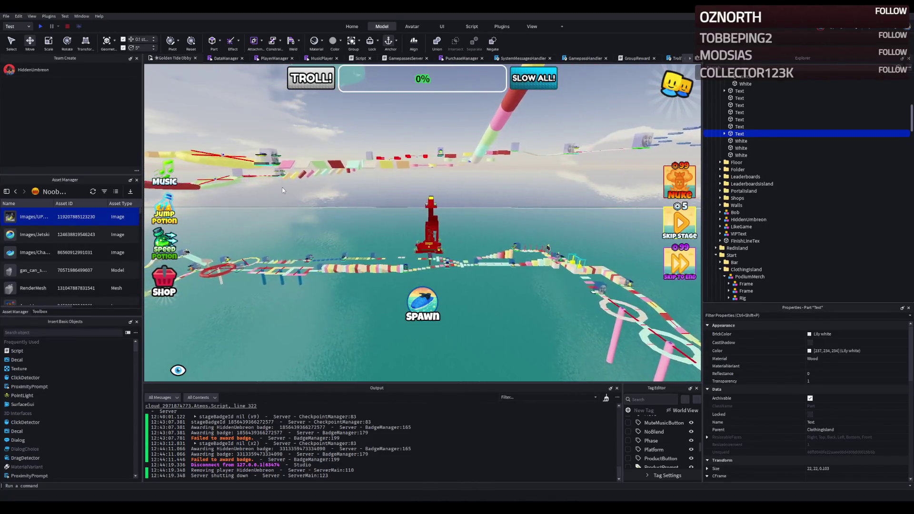
{"action": "key", "text": "w"}
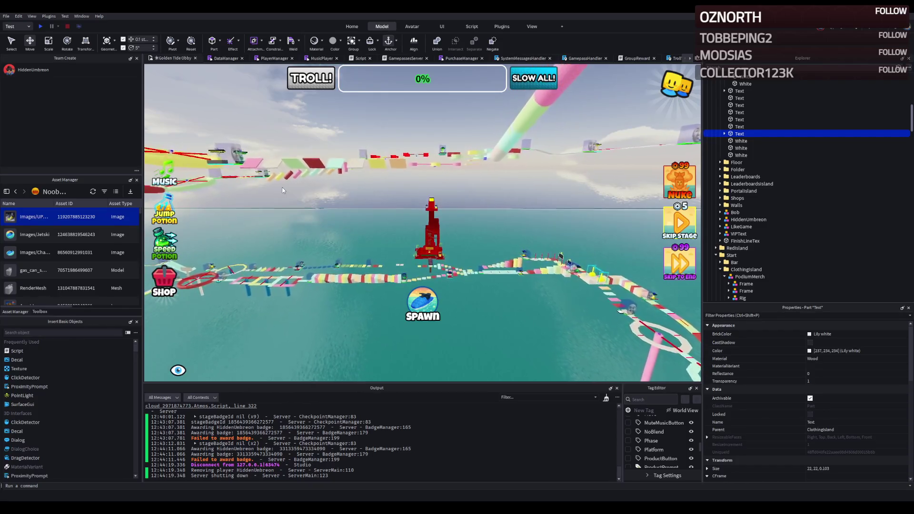
{"action": "key", "text": "w"}
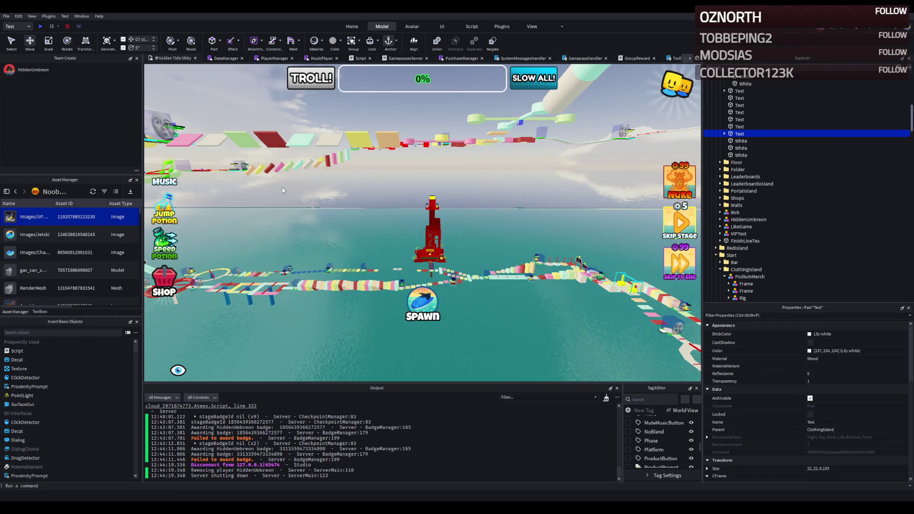
{"action": "key", "text": "w"}
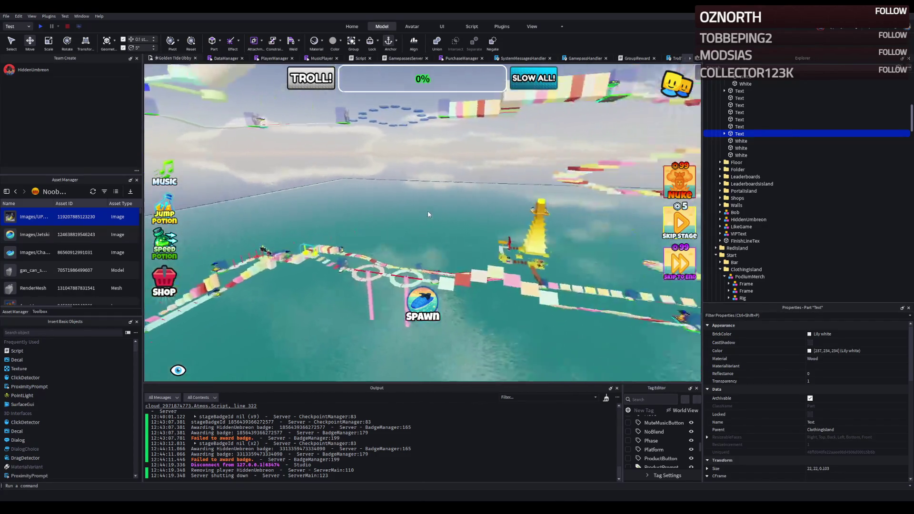
{"action": "key", "text": "w"}
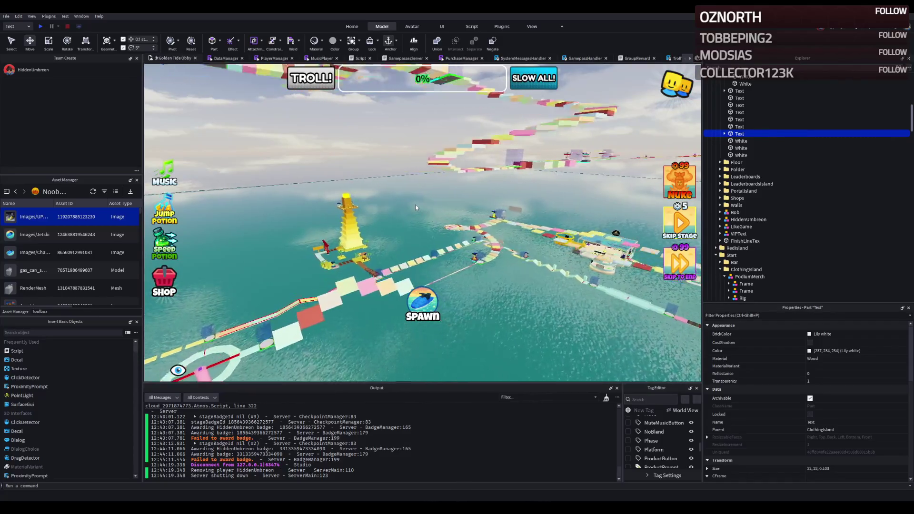
{"action": "key", "text": "f"}
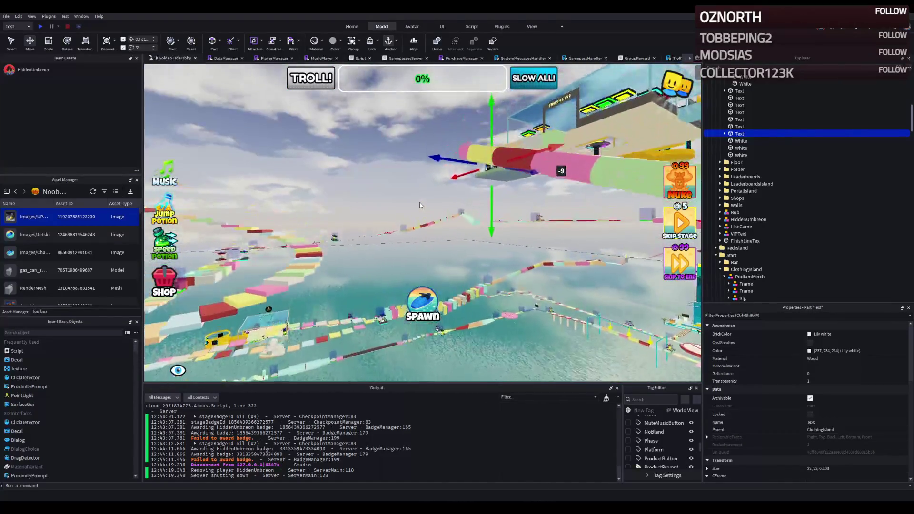
{"action": "key", "text": "w"}
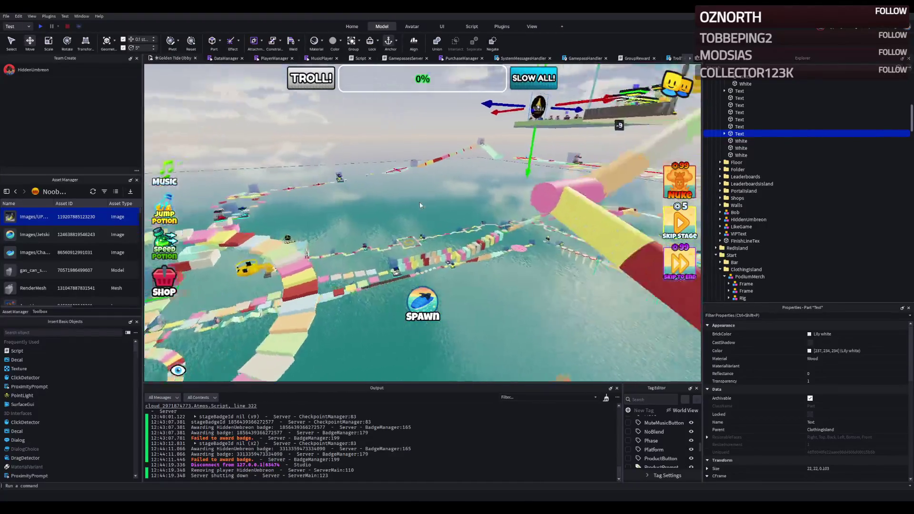
{"action": "key", "text": "w"}
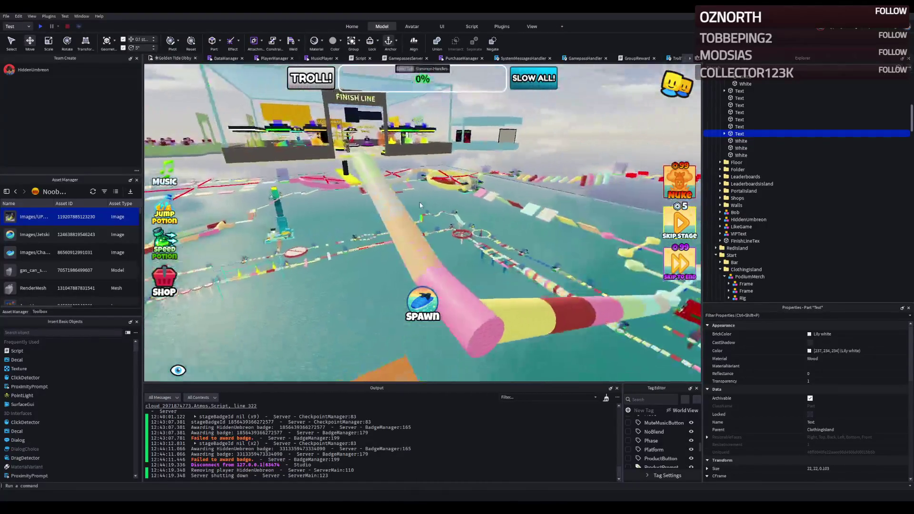
{"action": "key", "text": "w"}
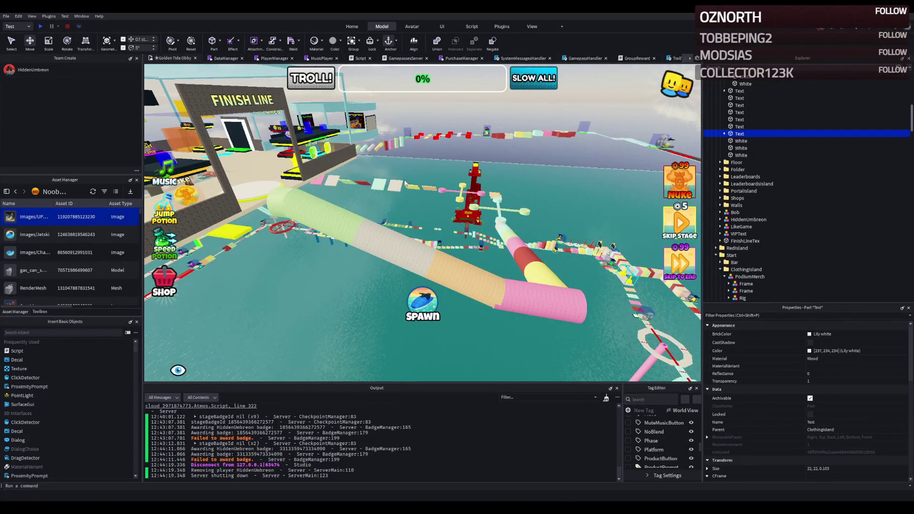
{"action": "left_click", "coordinate": [278, 197]}
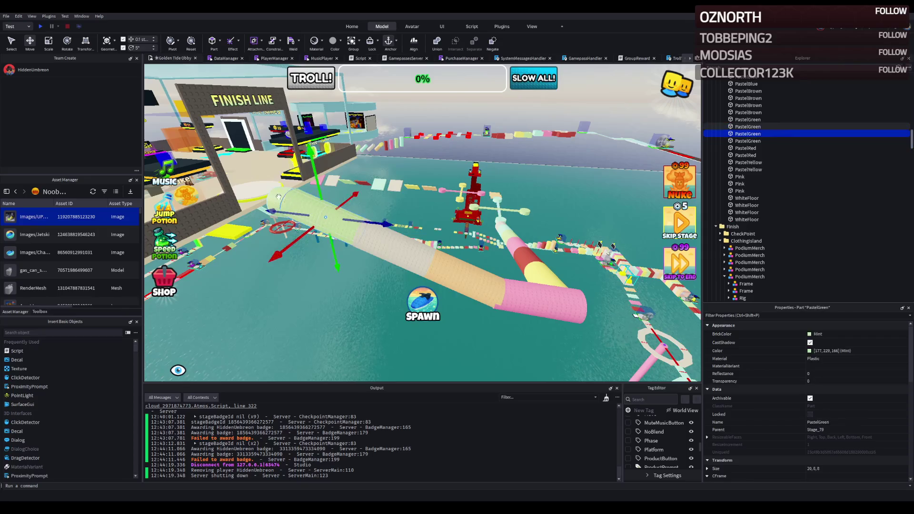
Select Stage_79's CheckPoint folder and frame the checkpoint platforms in view.
{"action": "left_click", "coordinate": [274, 197]}
{"action": "scroll", "coordinate": [742, 143], "scroll_direction": "up", "scroll_amount": 4}
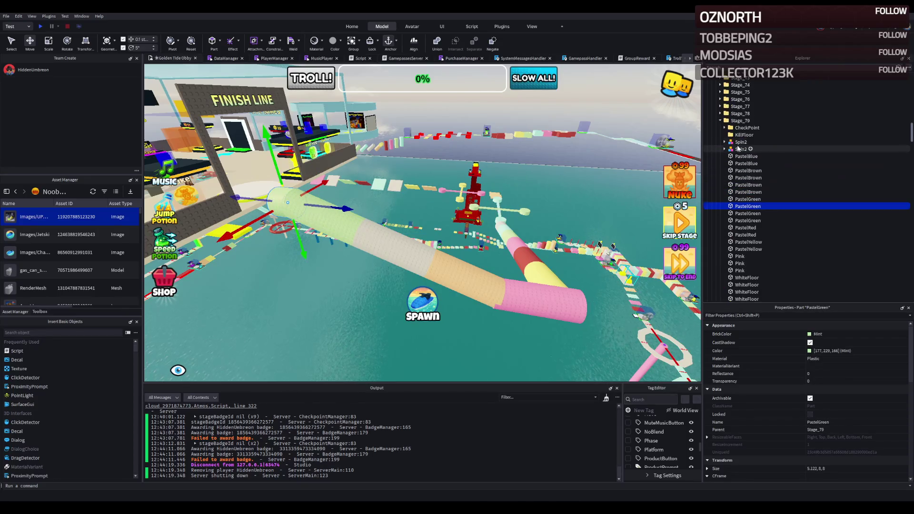
{"action": "left_click", "coordinate": [736, 121]}
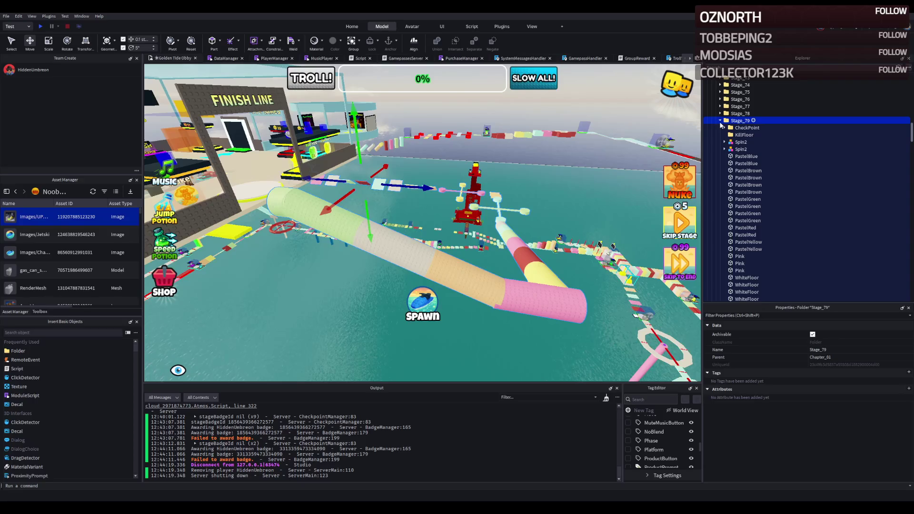
{"action": "left_click", "coordinate": [740, 127]}
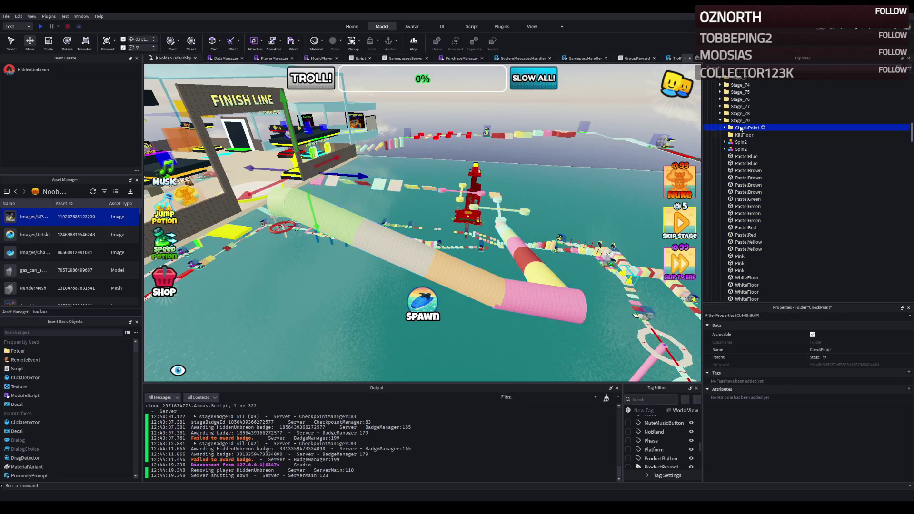
{"action": "key", "text": "f"}
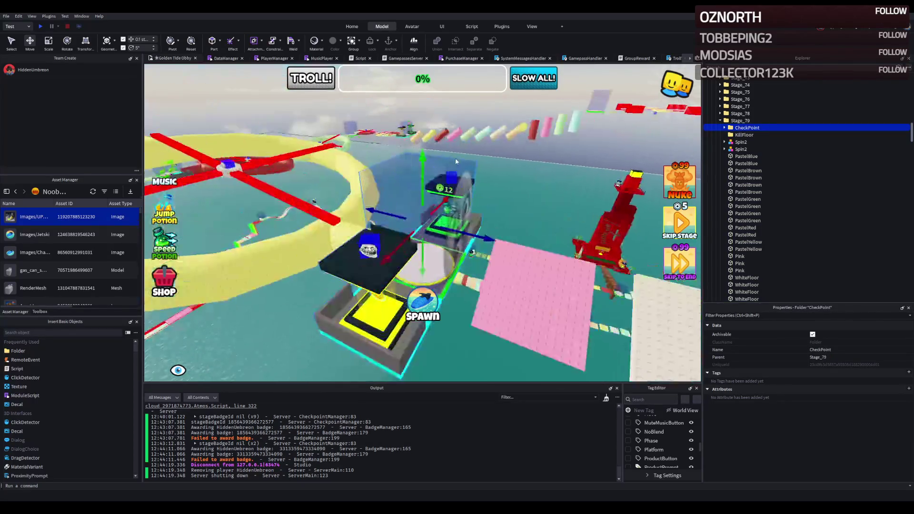
{"action": "scroll", "coordinate": [456, 161], "scroll_direction": "down", "scroll_amount": 10}
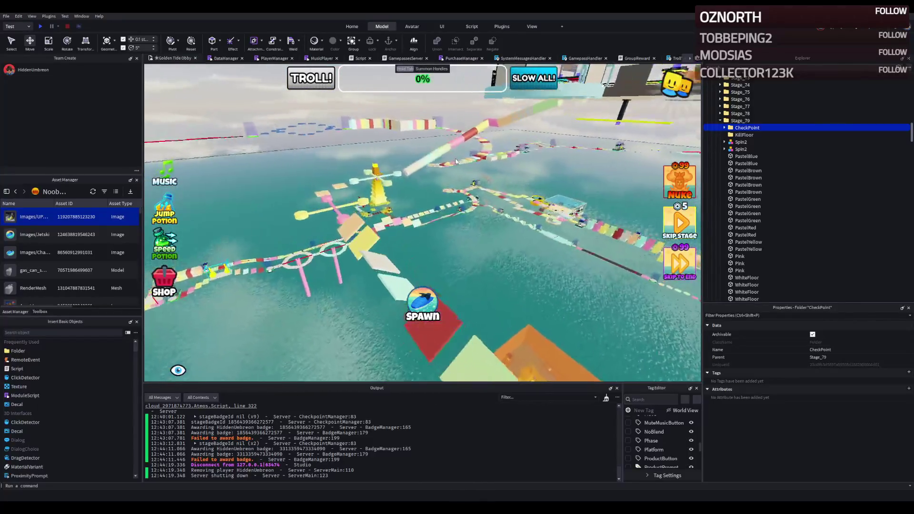
{"action": "scroll", "coordinate": [377, 233], "scroll_direction": "up", "scroll_amount": 10}
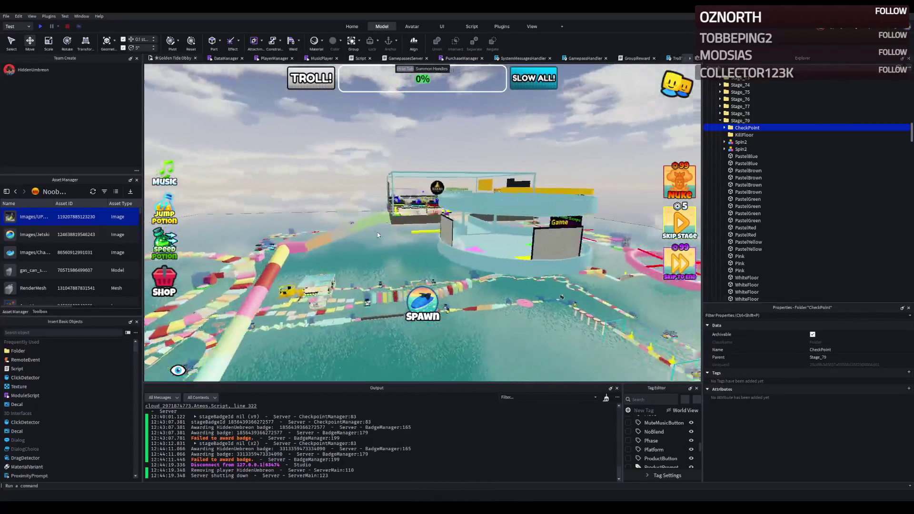
{"action": "scroll", "coordinate": [376, 233], "scroll_direction": "up", "scroll_amount": 3}
Expand the Finish checkpoint's CheckpointProperties and confirm its Number is 80.
{"action": "left_click", "coordinate": [383, 227]}
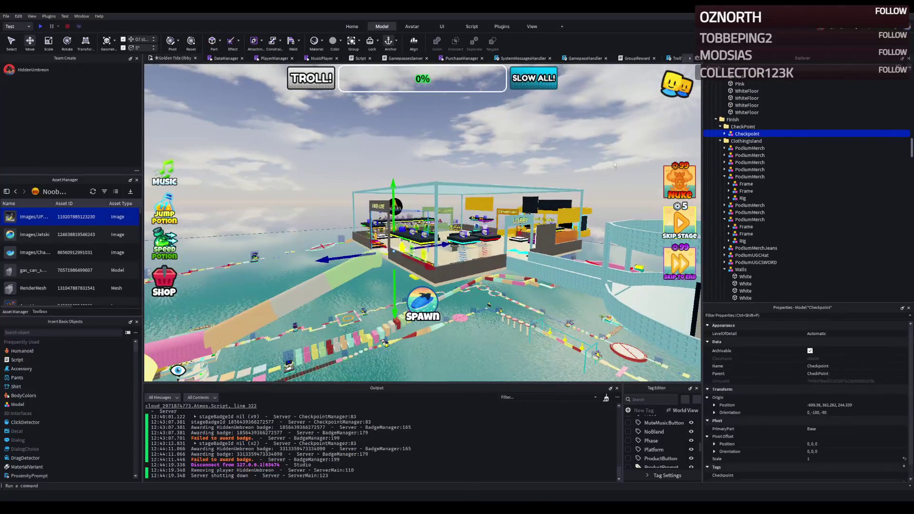
{"action": "left_click", "coordinate": [724, 134]}
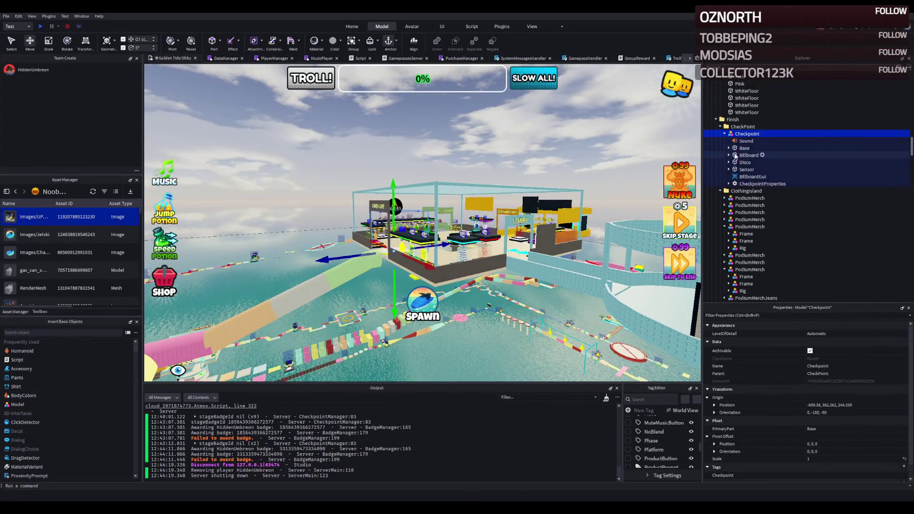
{"action": "left_click", "coordinate": [729, 183]}
{"action": "left_click", "coordinate": [753, 206]}
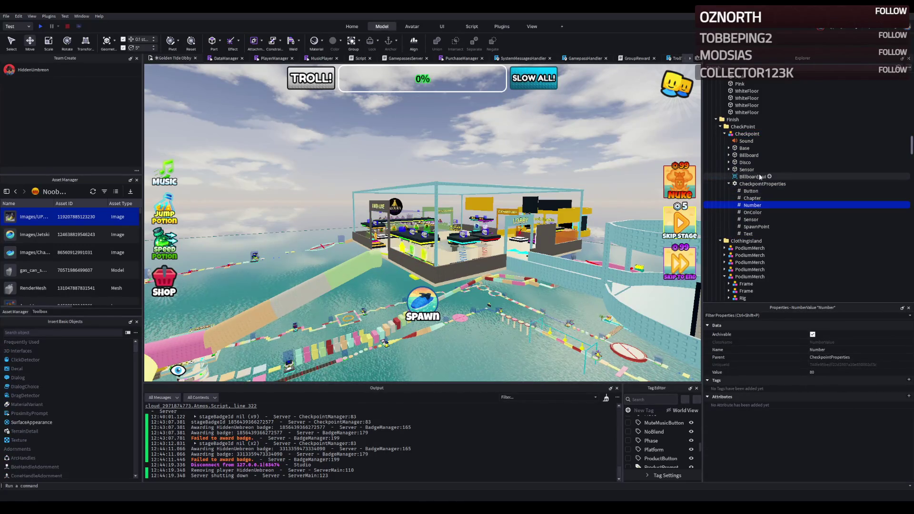
Collapse the expanded Explorer nodes and fly the view toward the Finish Line building.
{"action": "left_click", "coordinate": [724, 134]}
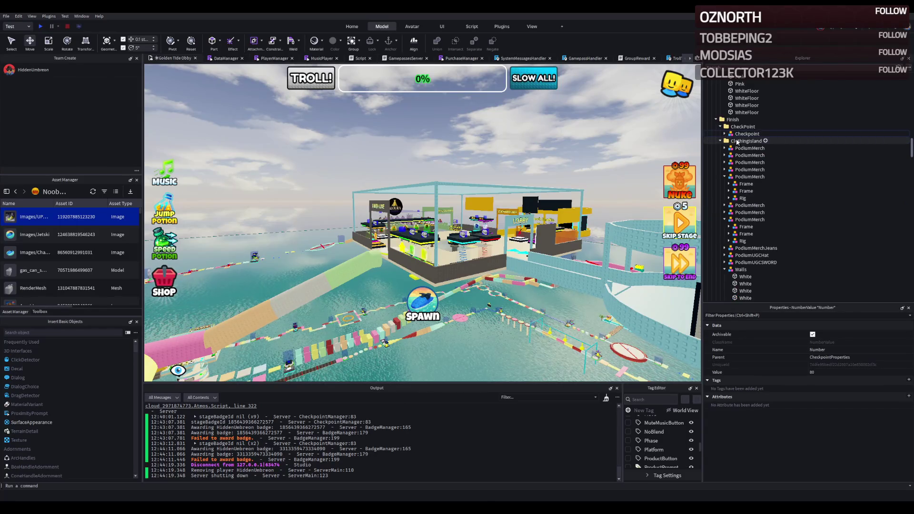
{"action": "left_click", "coordinate": [725, 176]}
{"action": "key", "text": "q"}
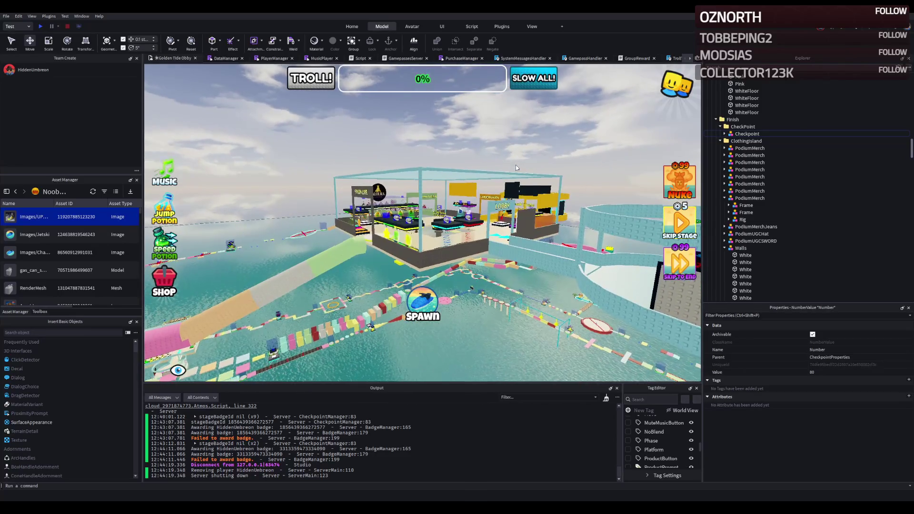
{"action": "key", "text": "w"}
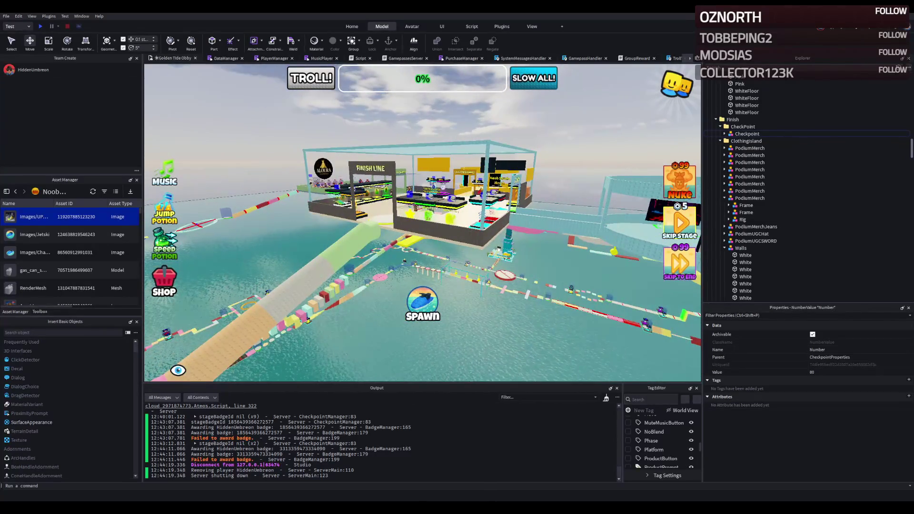